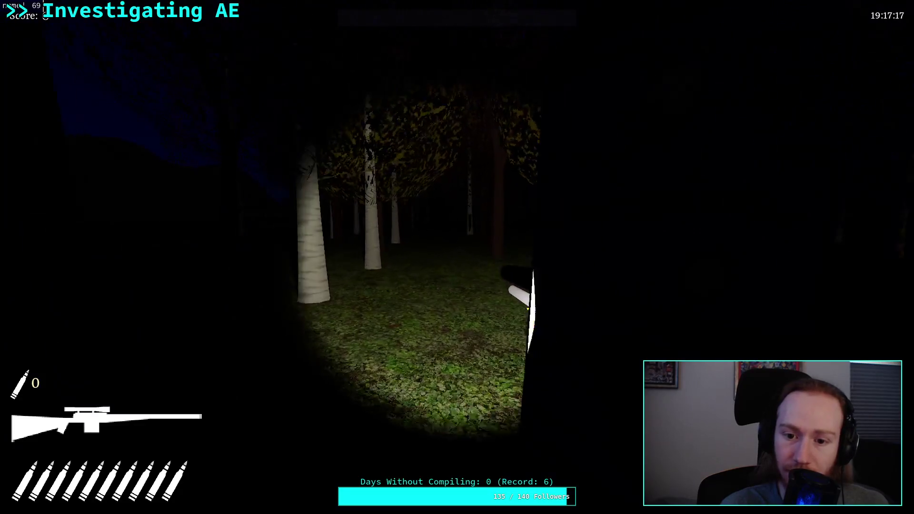
Walk through the night forest out to open ground with the flashlight switched off
key(w)
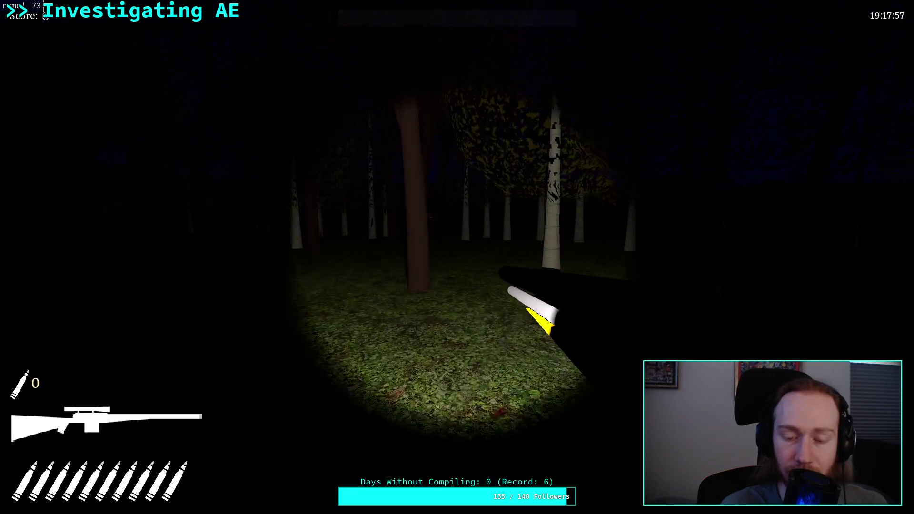
key(w)
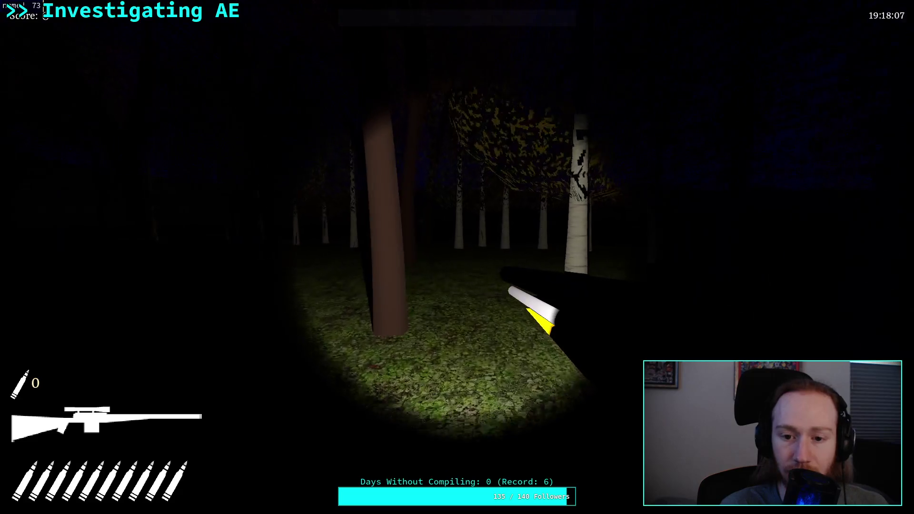
key(f)
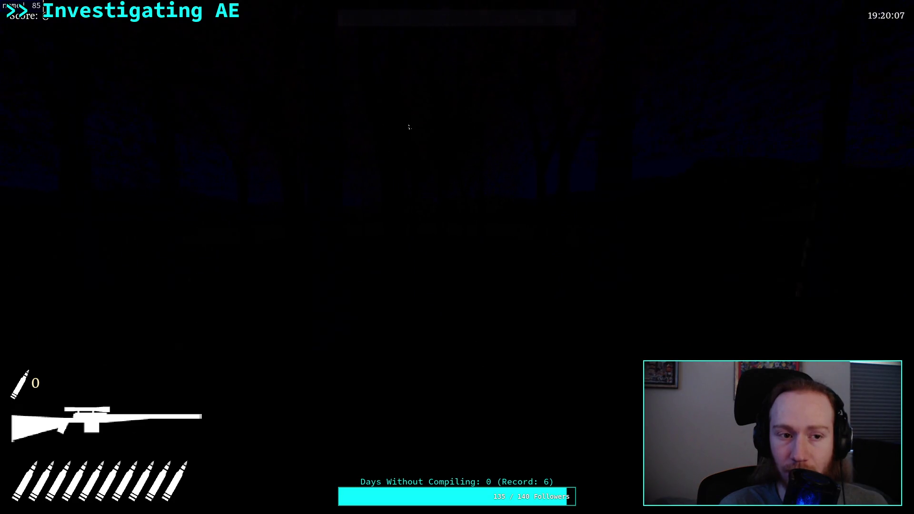
key(w)
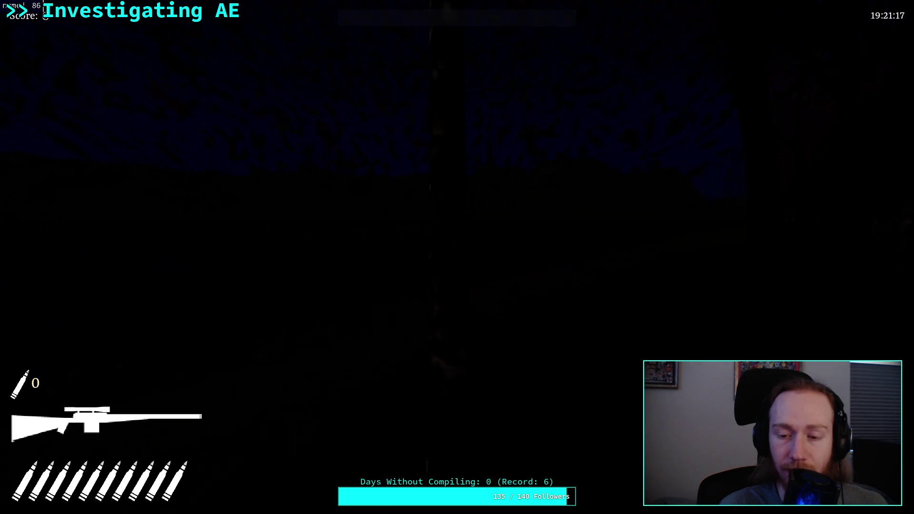
key(w)
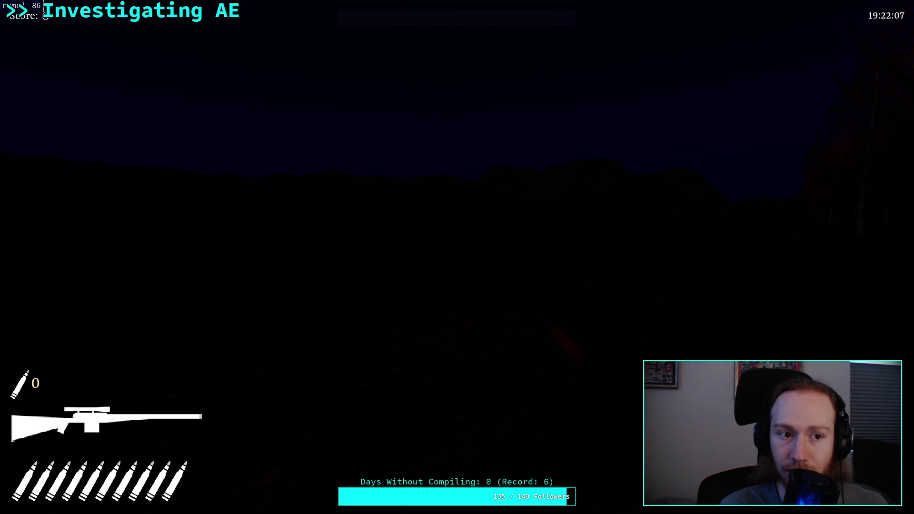
key(w)
key(w)
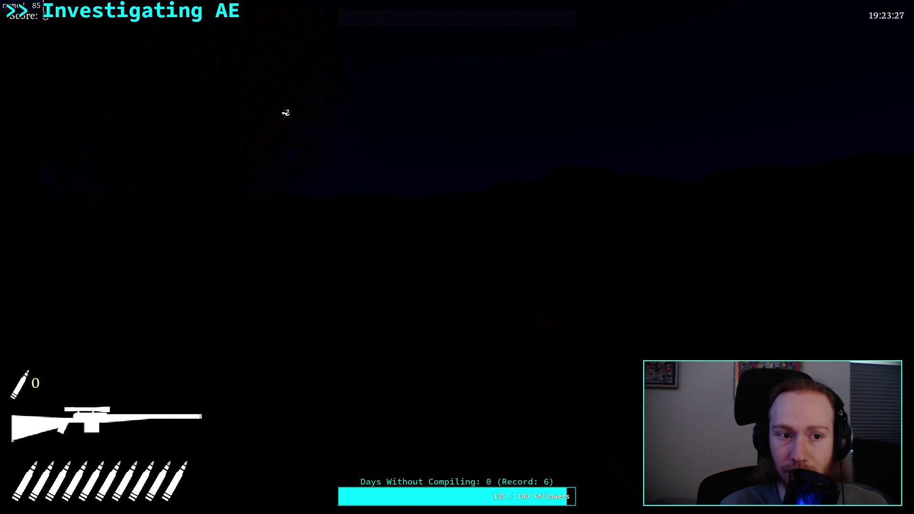
Toggle the flashlight on and off while aiming the scope, then pause the game
key(f)
key(f)
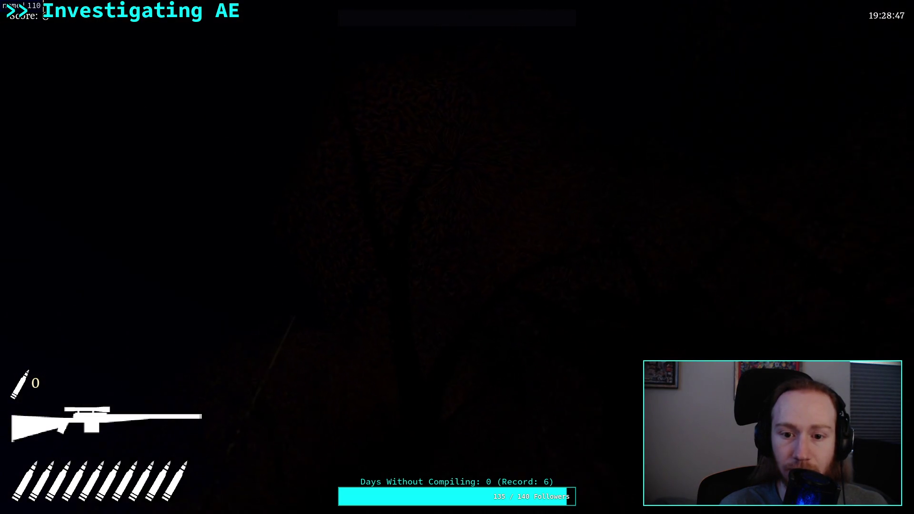
right_click(457, 257)
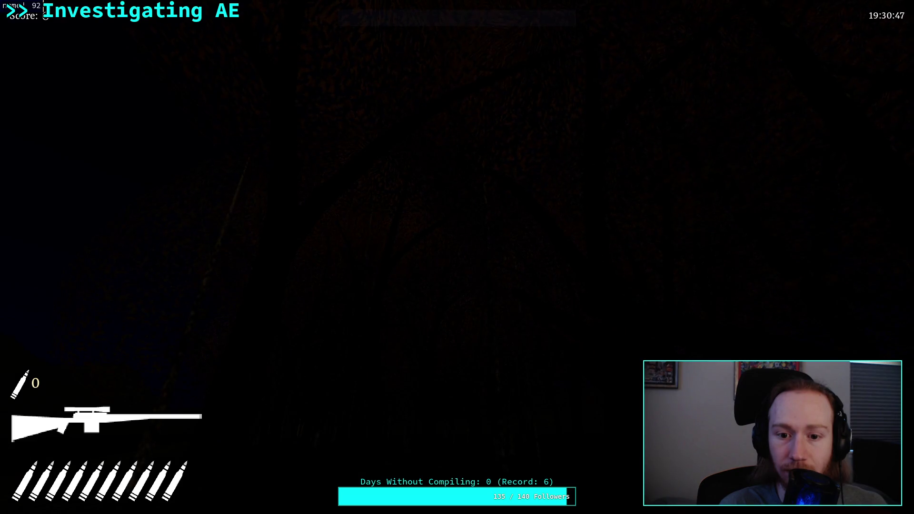
key(f)
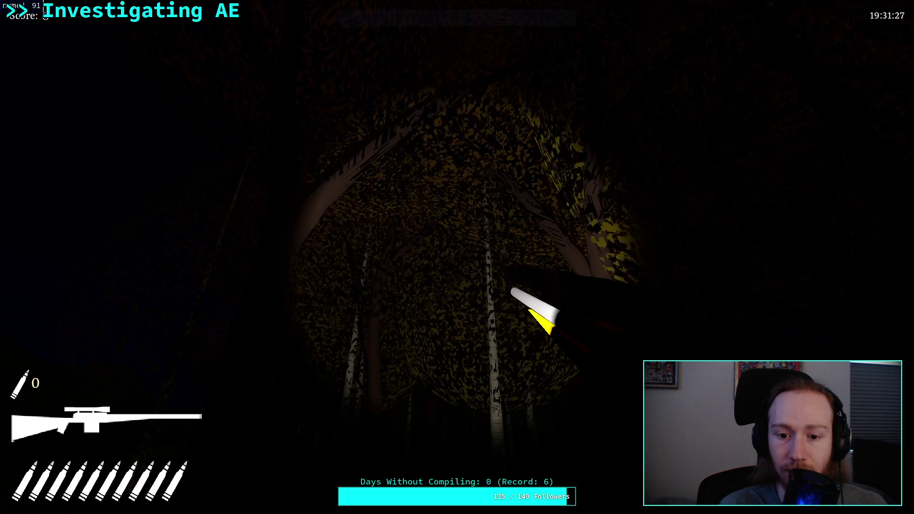
key(f)
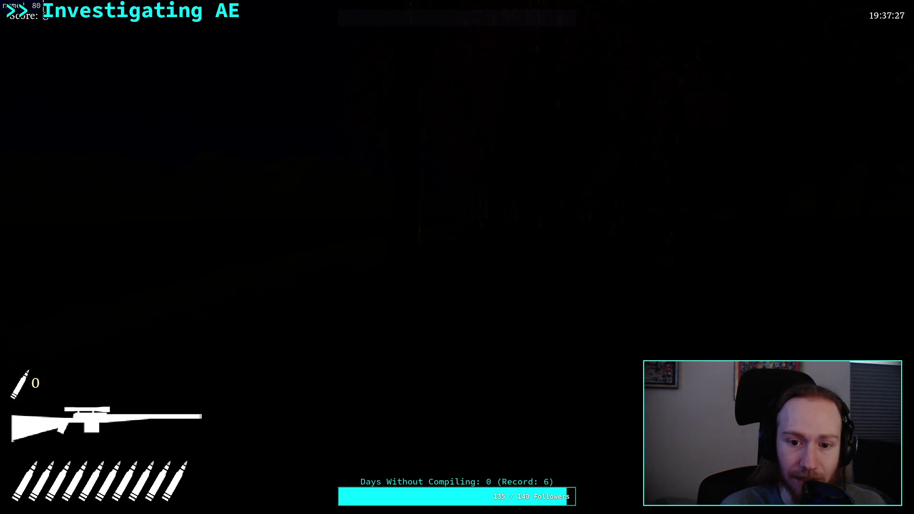
key(Escape)
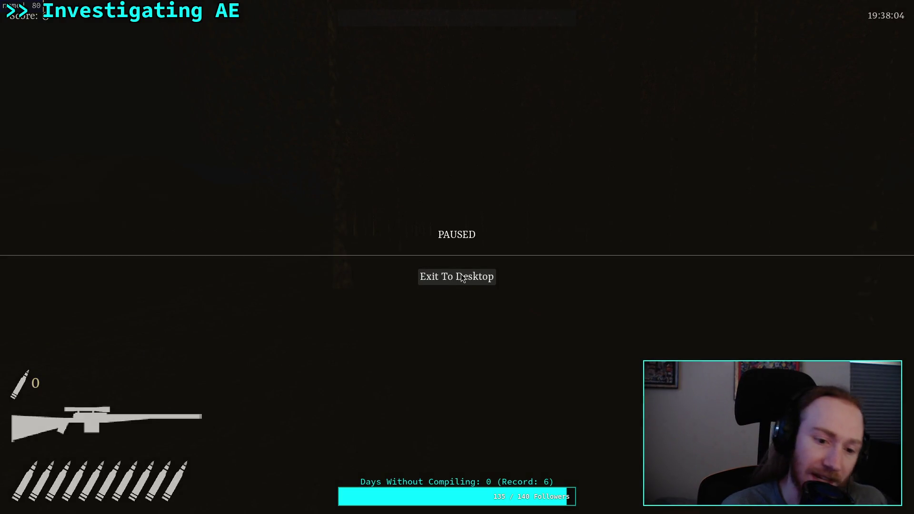
Exit the running game back to the Godot editor
click(462, 277)
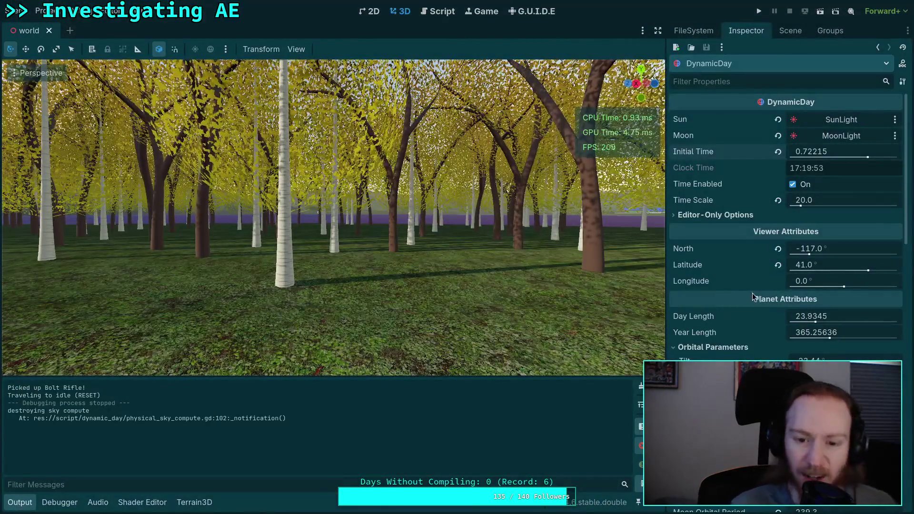
scroll(757, 305, down, 5)
scroll(738, 292, down, 5)
scroll(738, 291, down, 2)
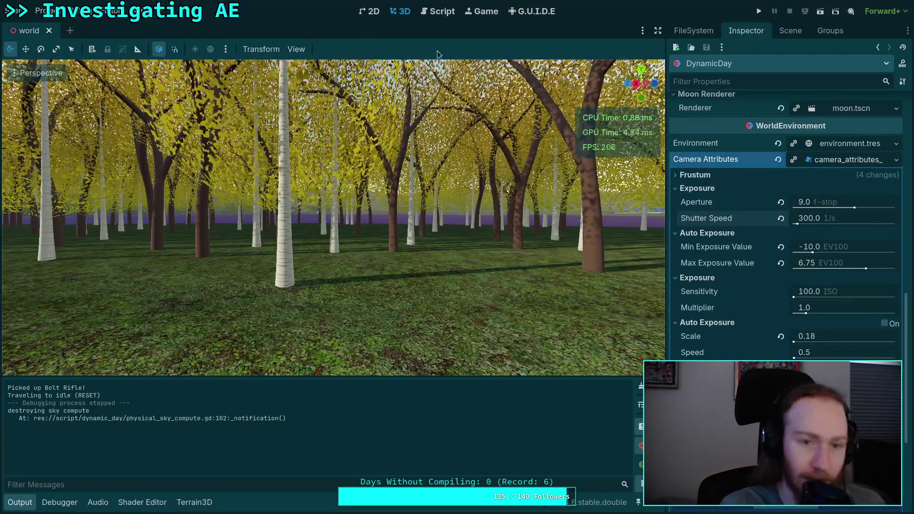
Uncomment queue_exposure_result() on line 318 of auto_exposure.gd and save
click(437, 11)
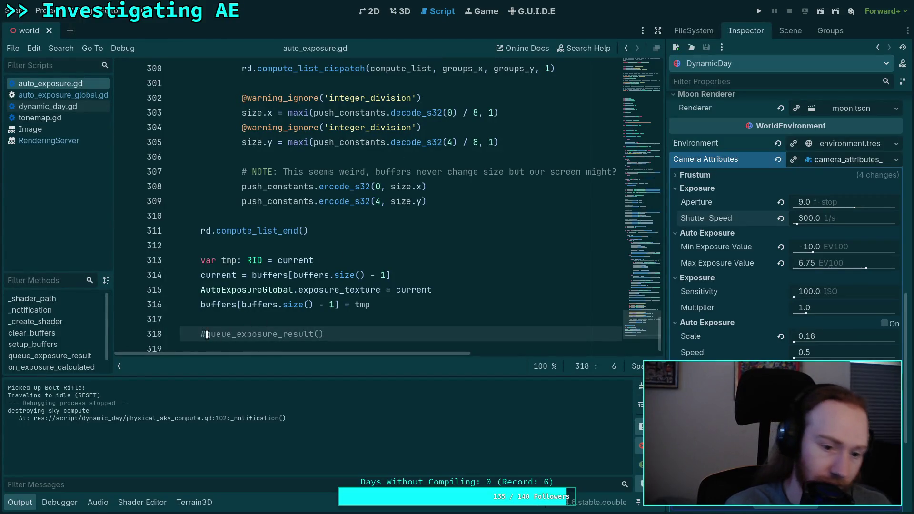
key(BackSpace)
key(ctrl+s)
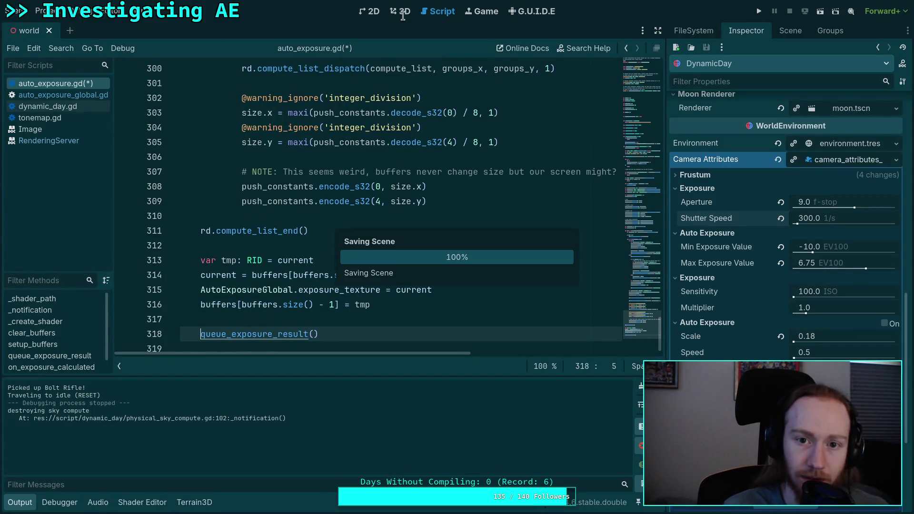
click(403, 14)
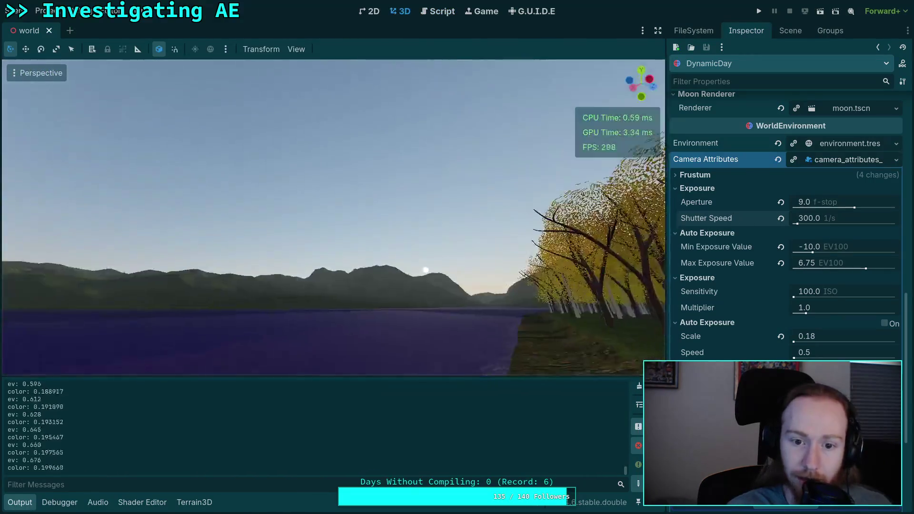
Drag DynamicDay's Initial Time earlier, toward about 0.55
scroll(500, 223, up, 2)
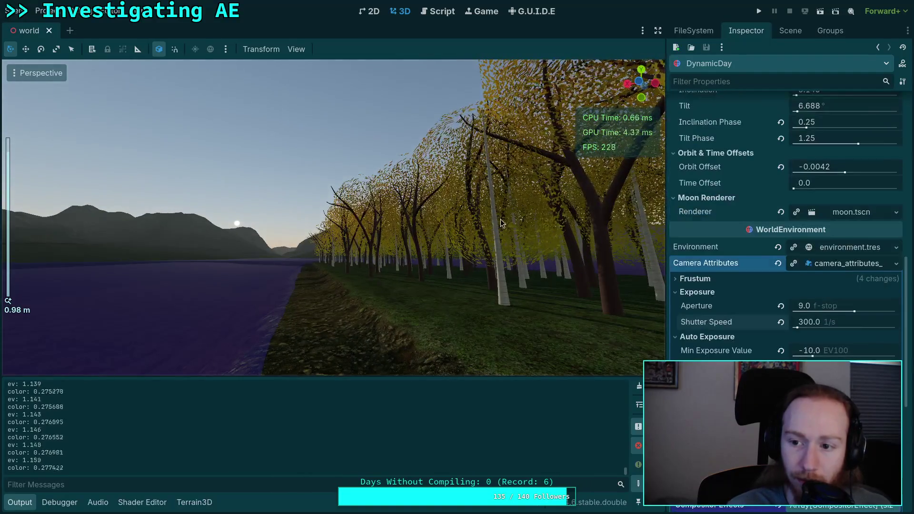
scroll(501, 222, down, 10)
scroll(792, 240, up, 10)
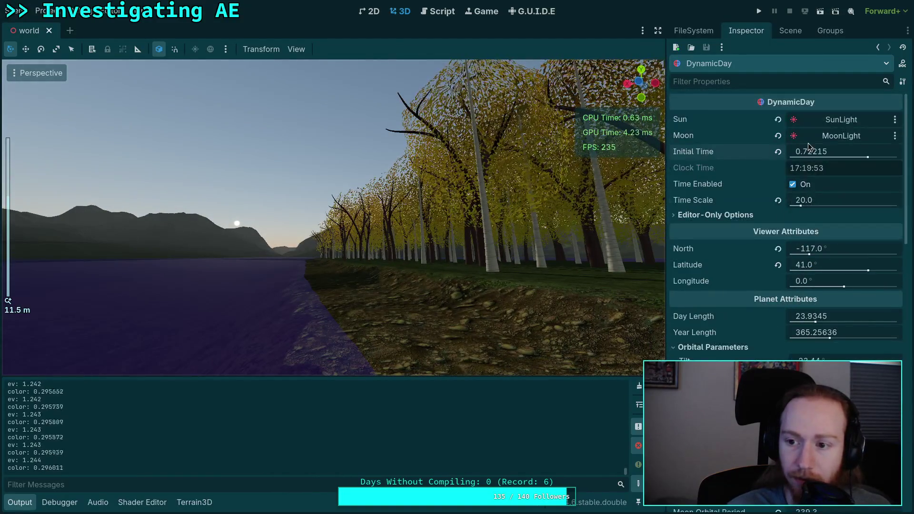
drag(858, 149, 835, 149)
Fly the viewport camera up to a birch trunk and fine-tune Initial Time to 0.55167
key(w)
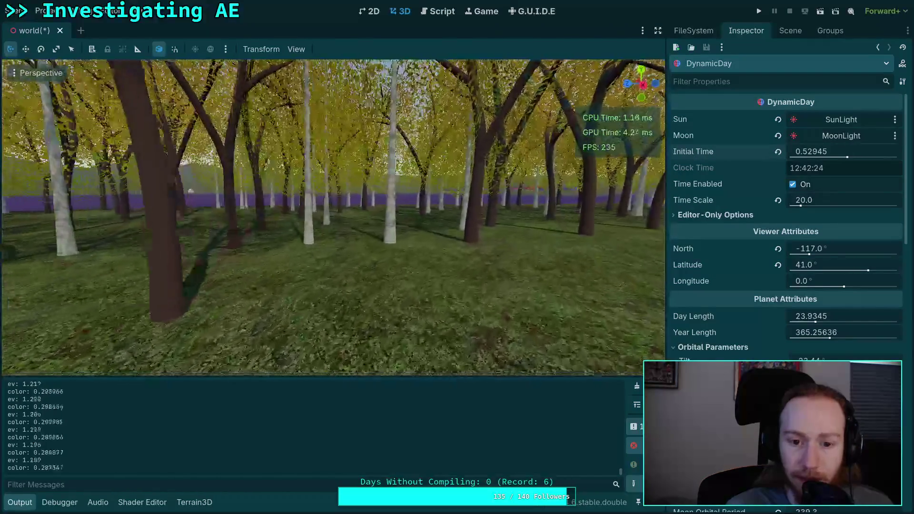
key(w)
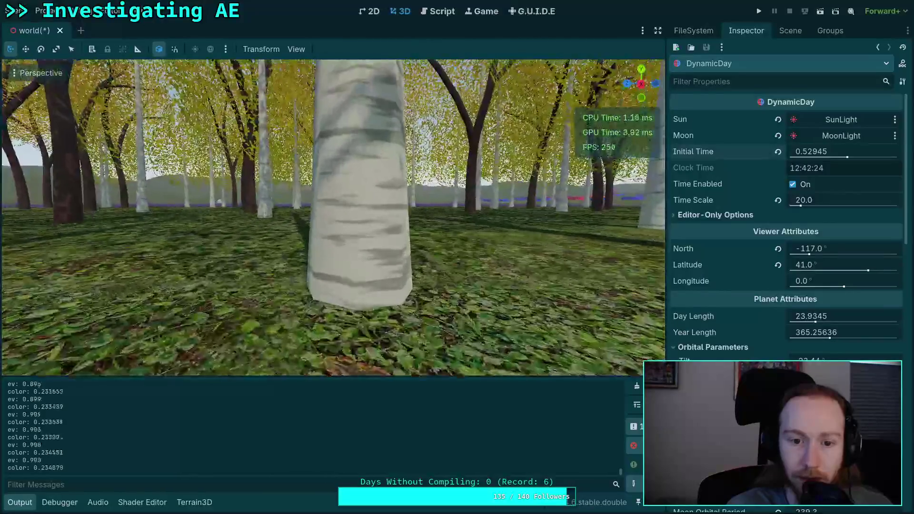
key(w)
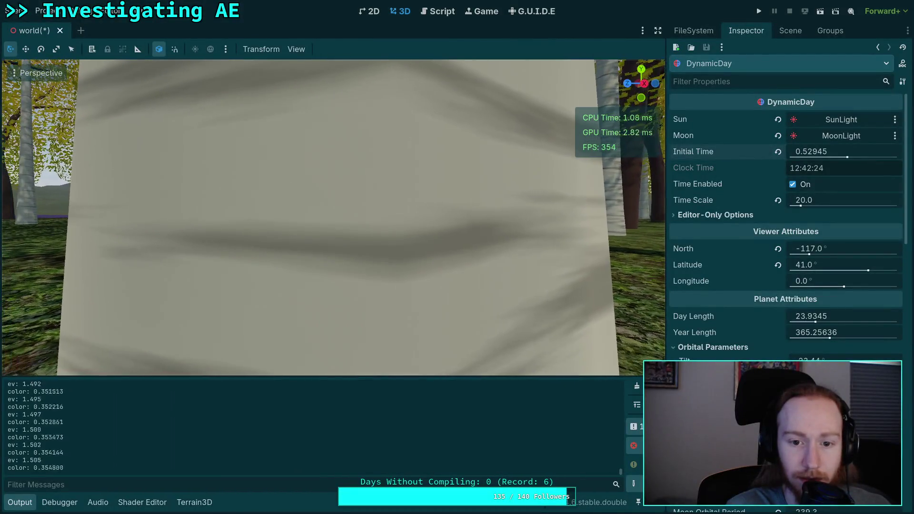
key(s)
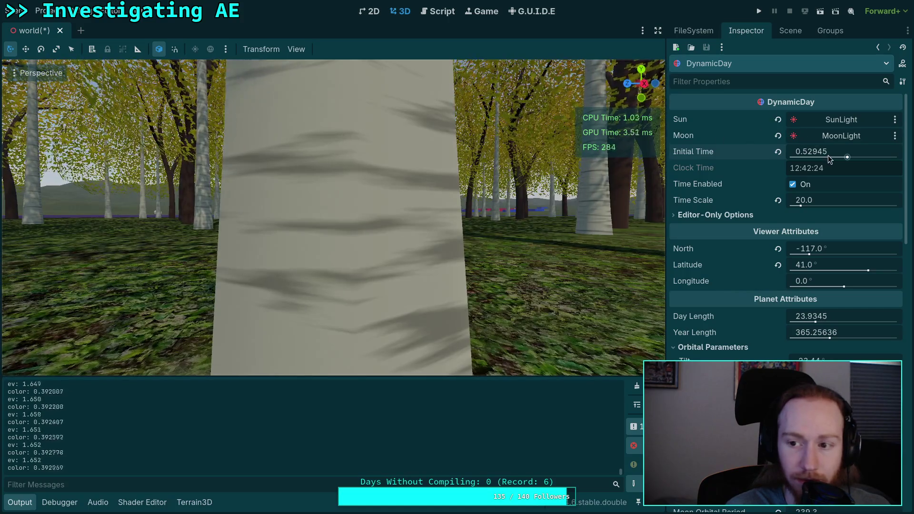
drag(848, 157, 850, 157)
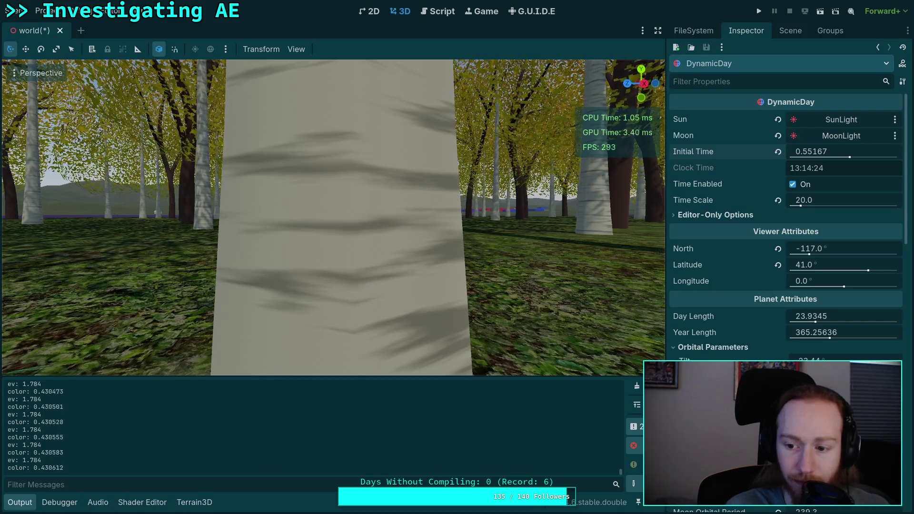
scroll(837, 316, down, 15)
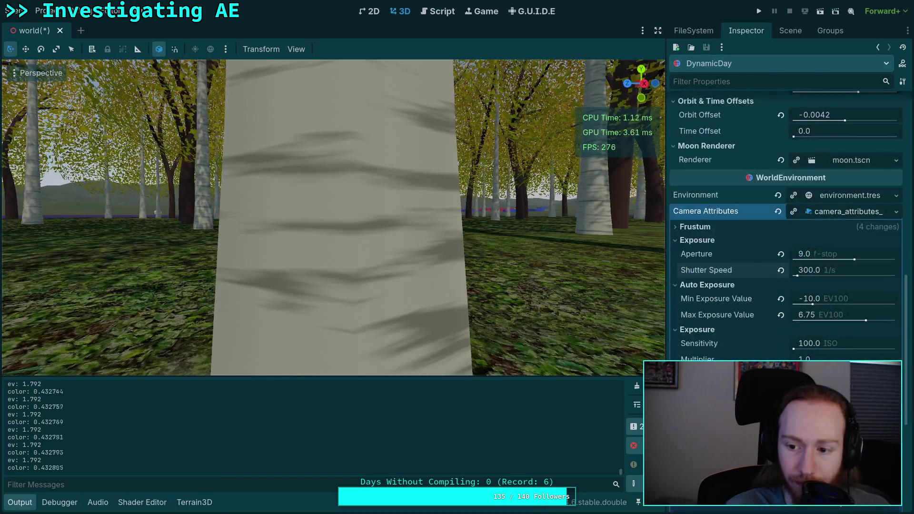
Set Max Exposure Value to 2.0 EV100, leaving Min Exposure Value unchanged
click(838, 316)
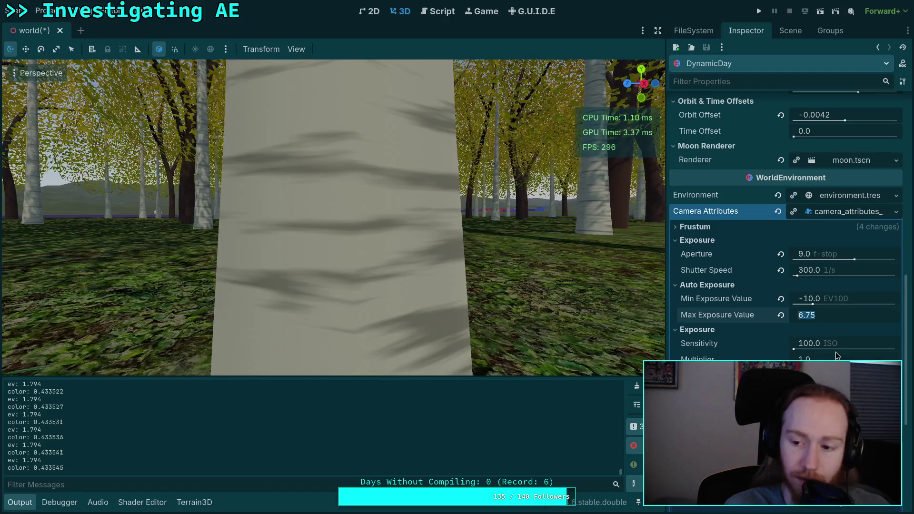
text(2)
key(Return)
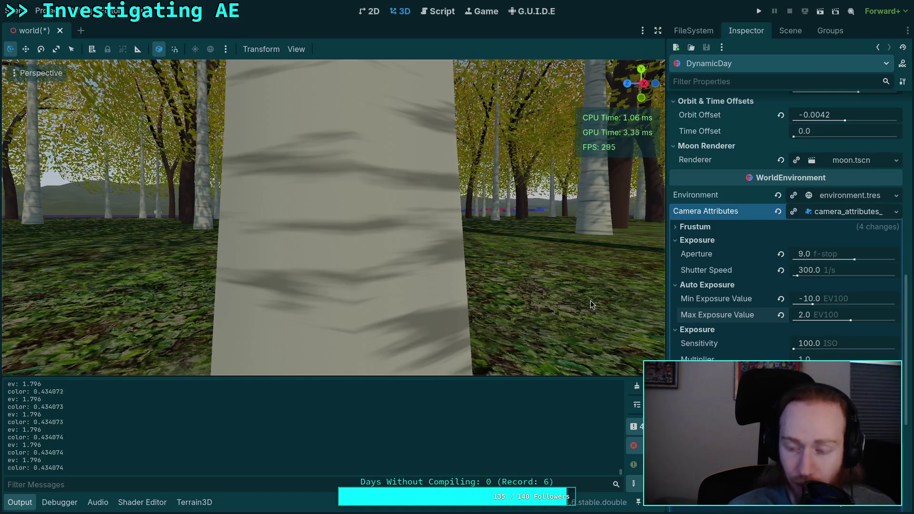
click(841, 300)
click(727, 304)
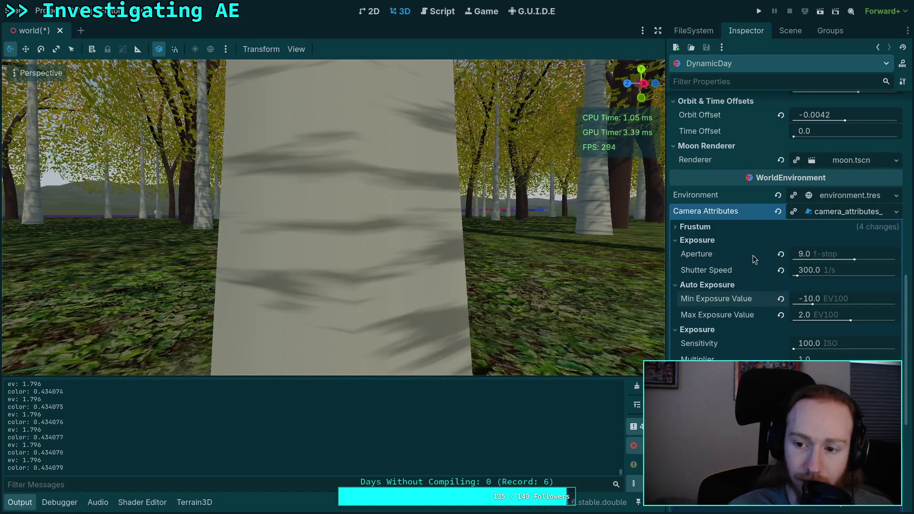
scroll(750, 257, up, 10)
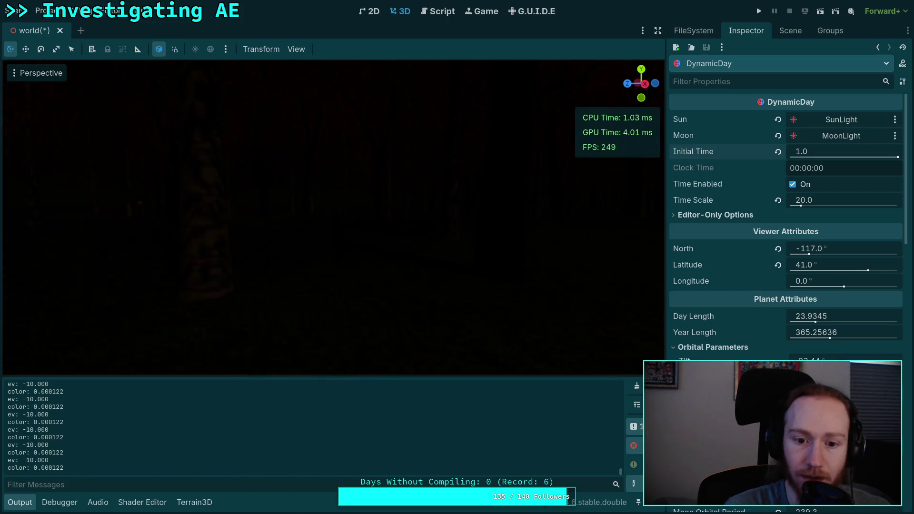
Set the Min Exposure Value to -12.0 EV100
mouse_move(477, 310)
mouse_down()
mouse_move(463, 308)
mouse_move(477, 310)
mouse_up()
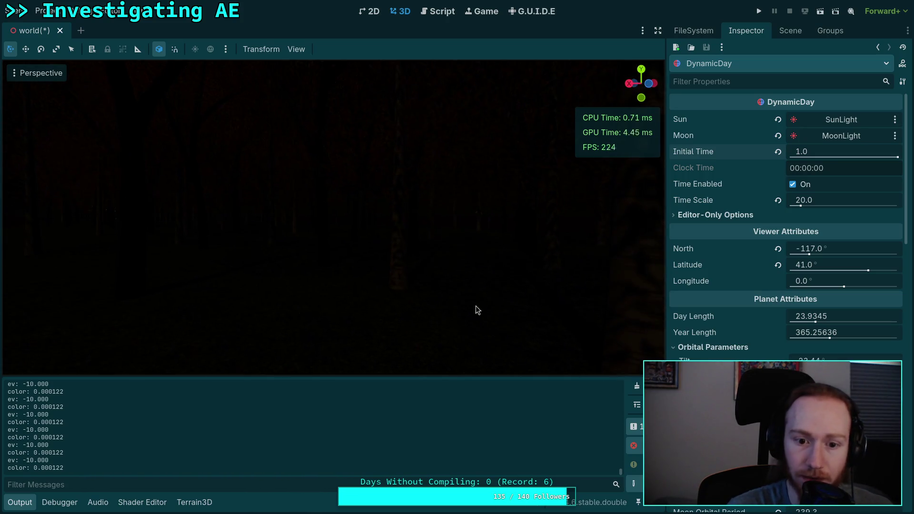
scroll(762, 353, down, 10)
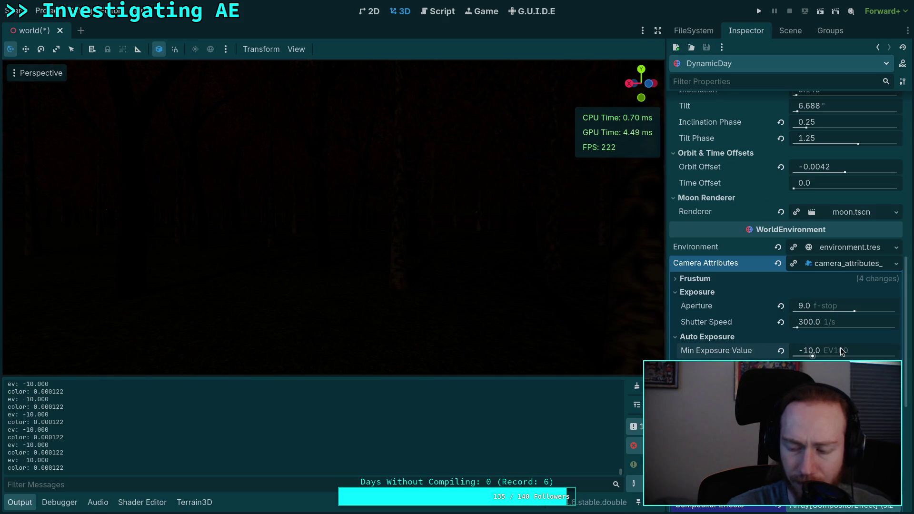
click(840, 351)
text(-12)
key(Return)
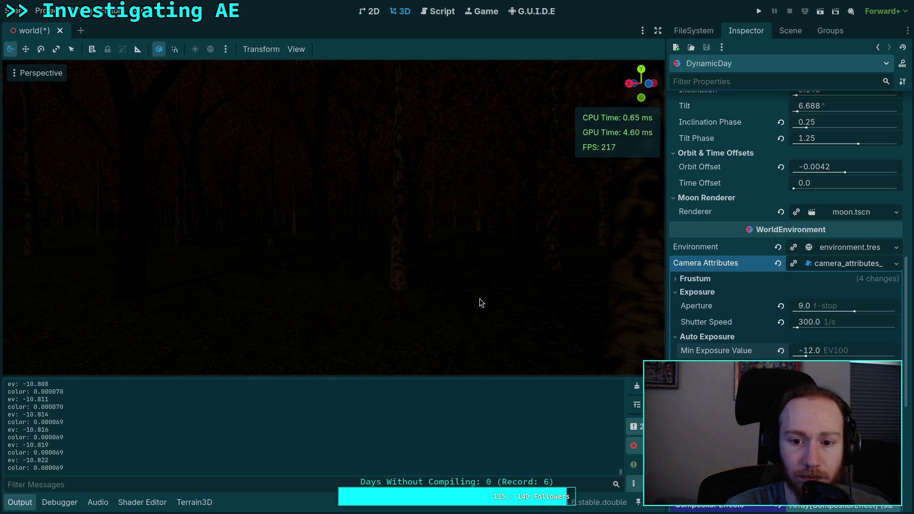
Turn the view across the dark forest to watch the logged ev settle at -12
mouse_move(479, 298)
mouse_down()
mouse_move(585, 299)
mouse_move(609, 285)
mouse_move(637, 333)
mouse_up()
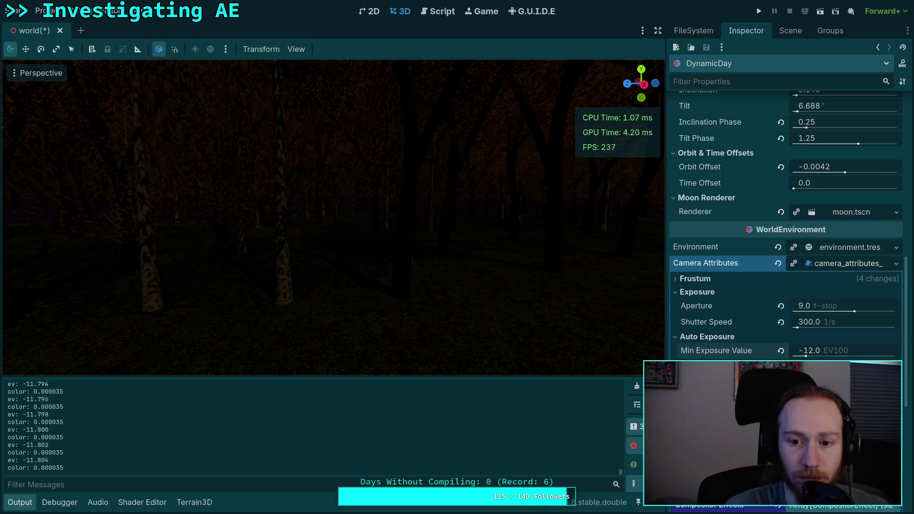
mouse_move(637, 333)
mouse_down()
mouse_move(628, 328)
mouse_move(652, 327)
mouse_move(633, 327)
mouse_up()
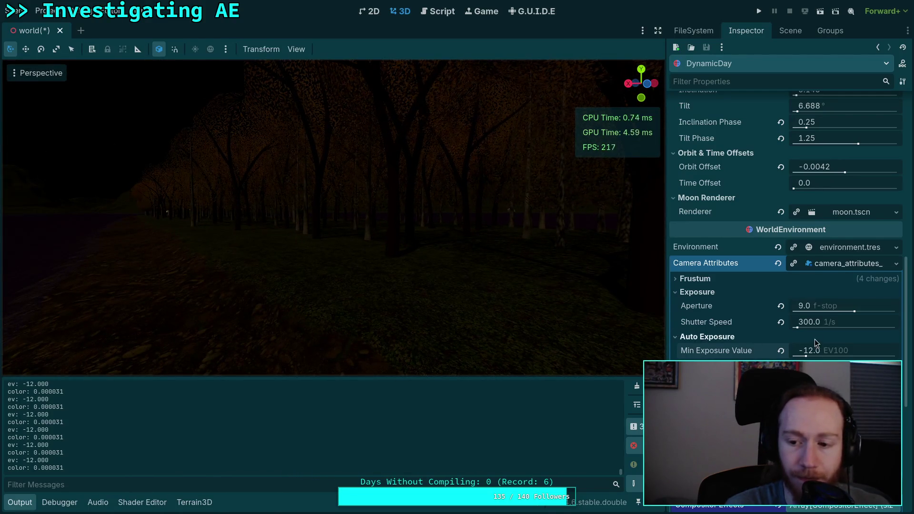
click(821, 351)
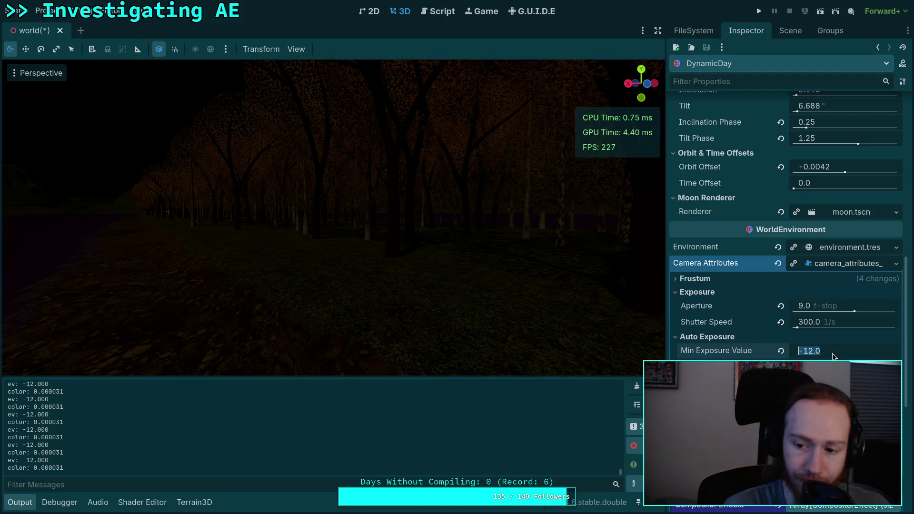
Set Aperture to 8 f-stop and Shutter Speed to 500
click(836, 305)
text(9)
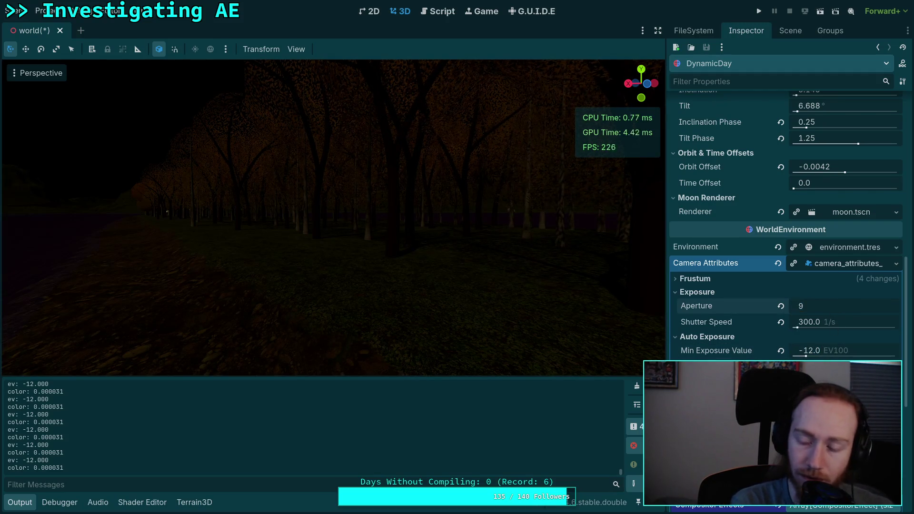
key(BackSpace)
text(8)
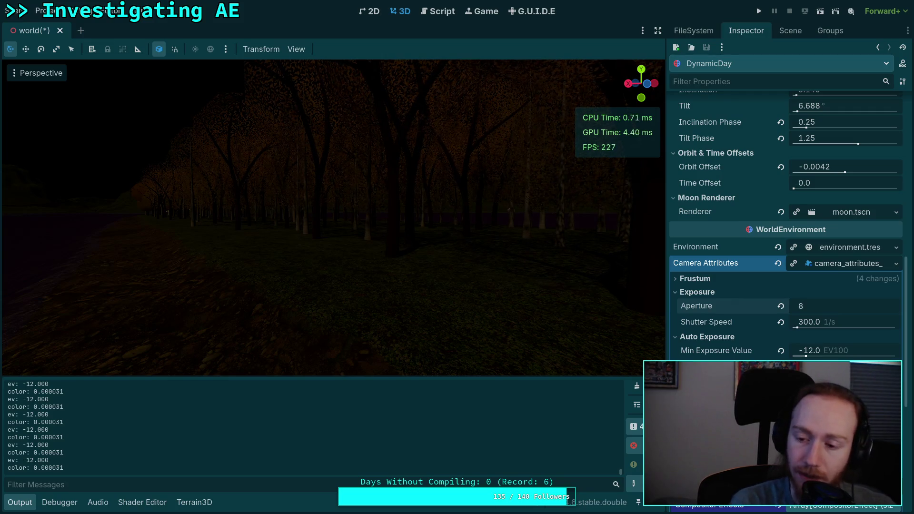
key(Return)
click(809, 322)
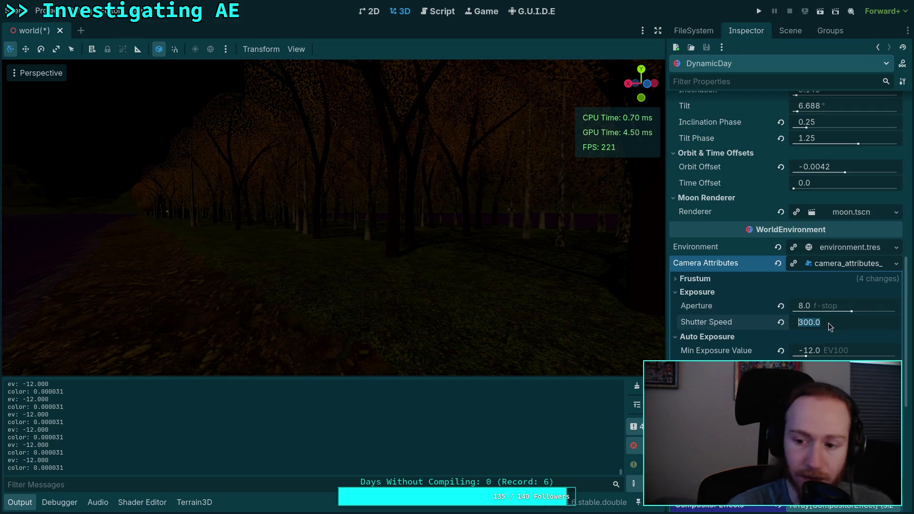
text(500)
key(Return)
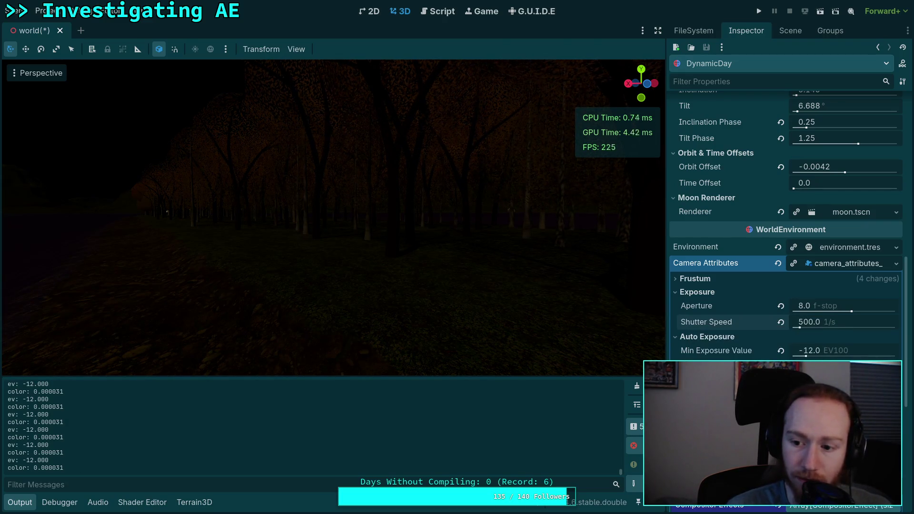
Set Min Exposure Value to -10 EV100 after trying -11 and -12
click(809, 350)
text(-11)
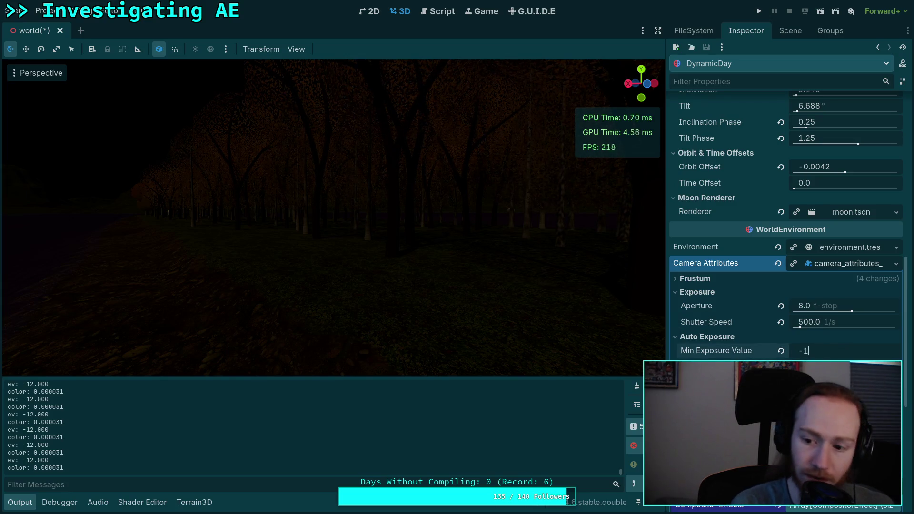
key(Return)
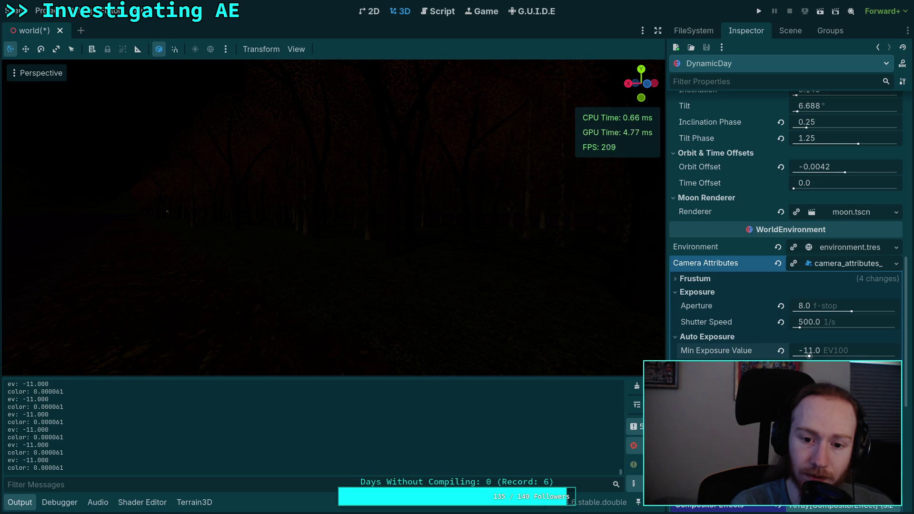
click(806, 351)
text(-12)
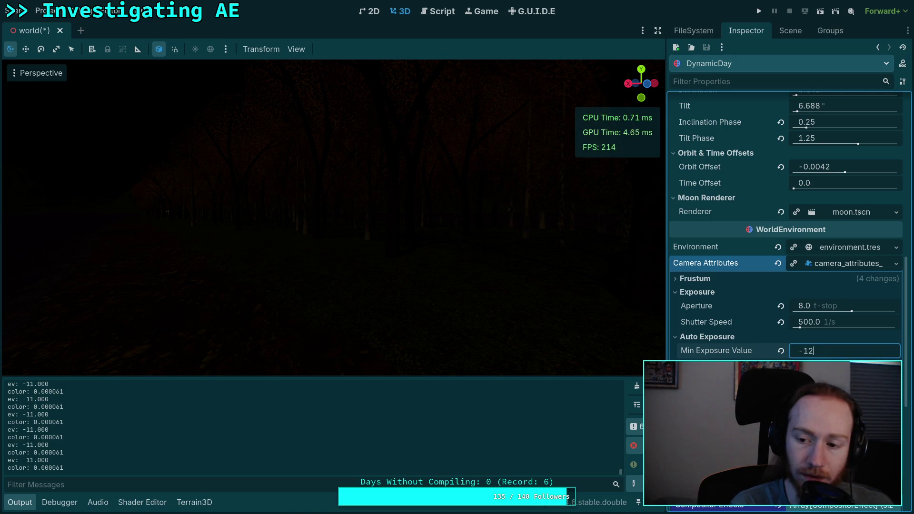
key(Return)
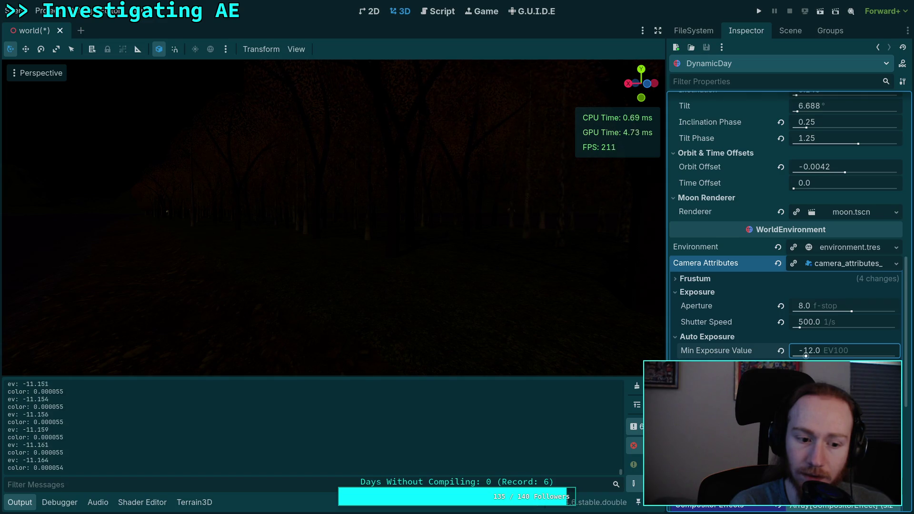
text(-10)
key(Return)
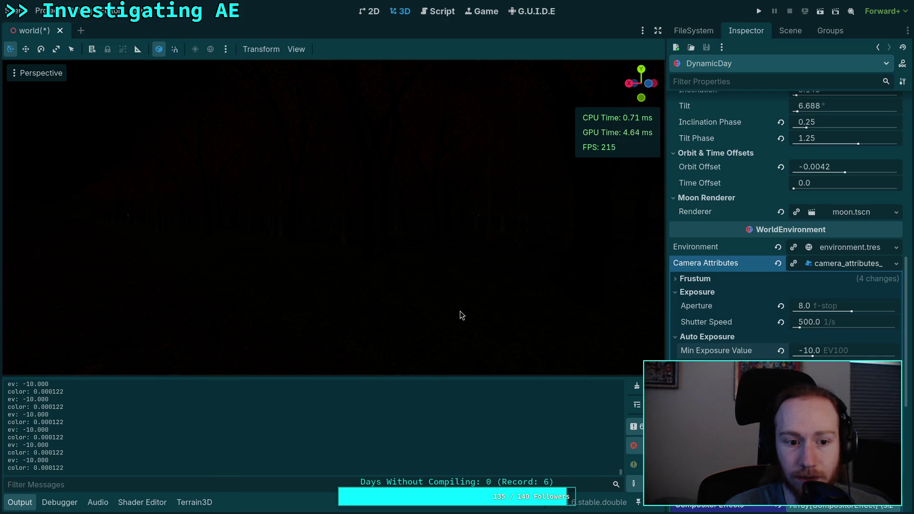
Rework the Shutter Speed so it ends at 400, then show the scene tree
click(830, 324)
text(200)
key(Return)
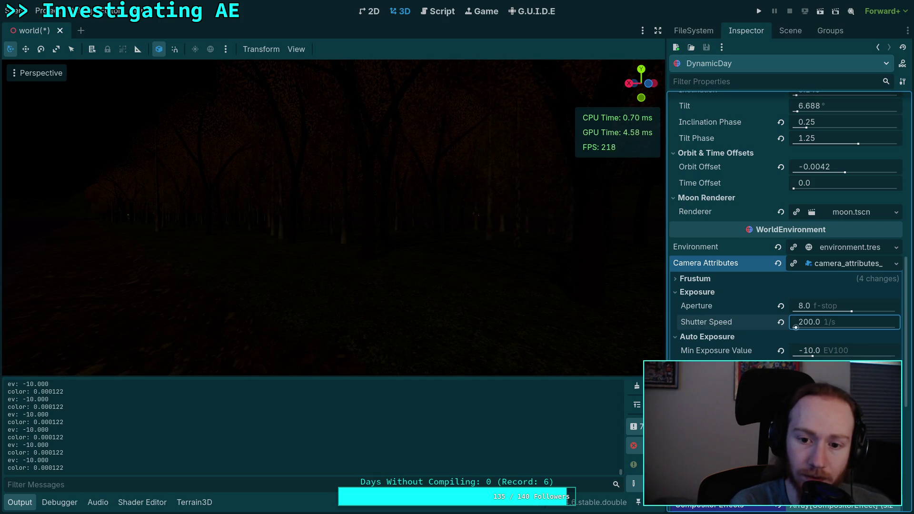
click(830, 323)
text(400)
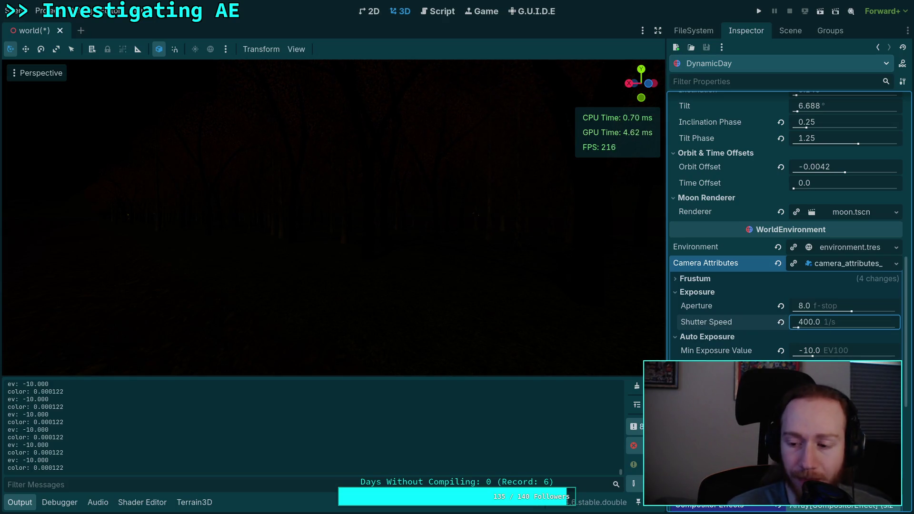
scroll(780, 309, up, 15)
click(789, 30)
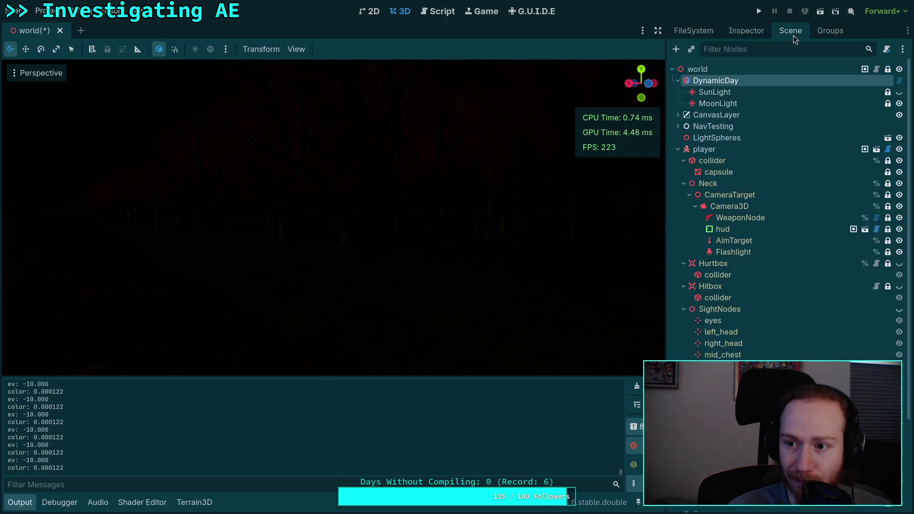
Select the MoonLight node and start editing its Temperature, trying 12000
click(718, 103)
click(745, 30)
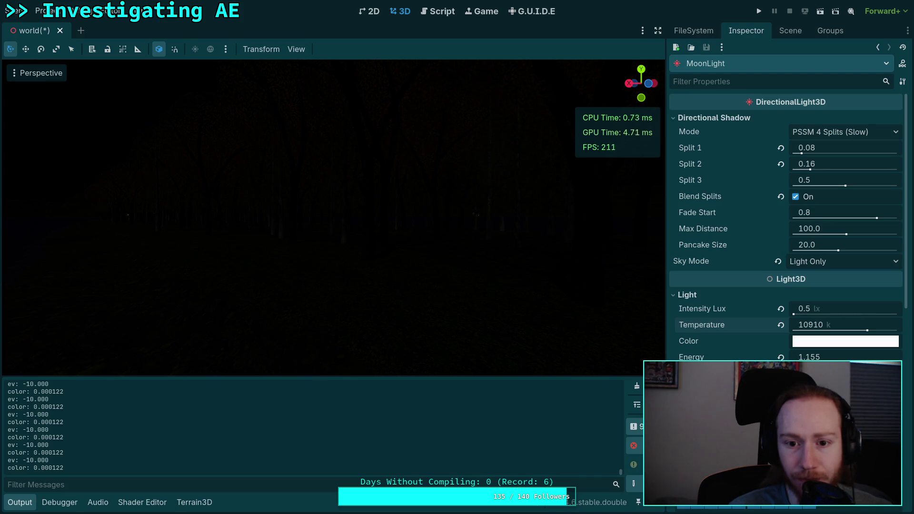
click(842, 328)
text(12)
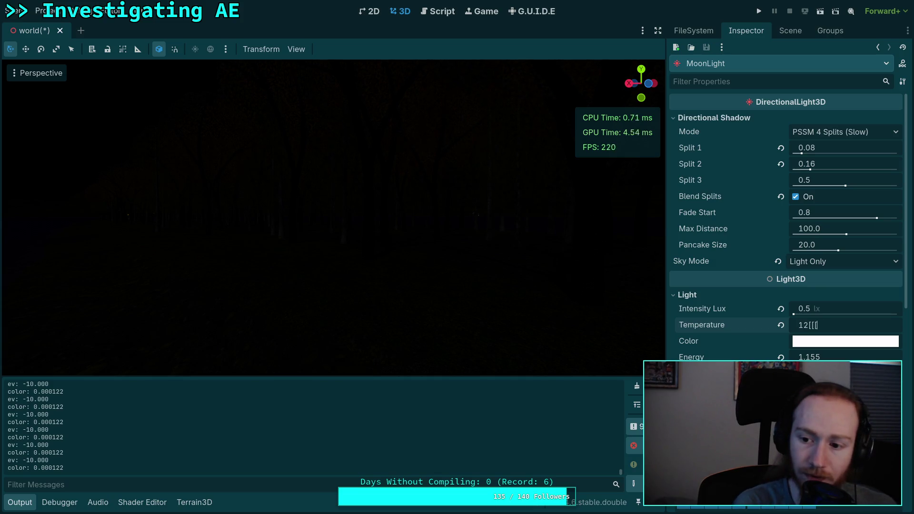
text(000)
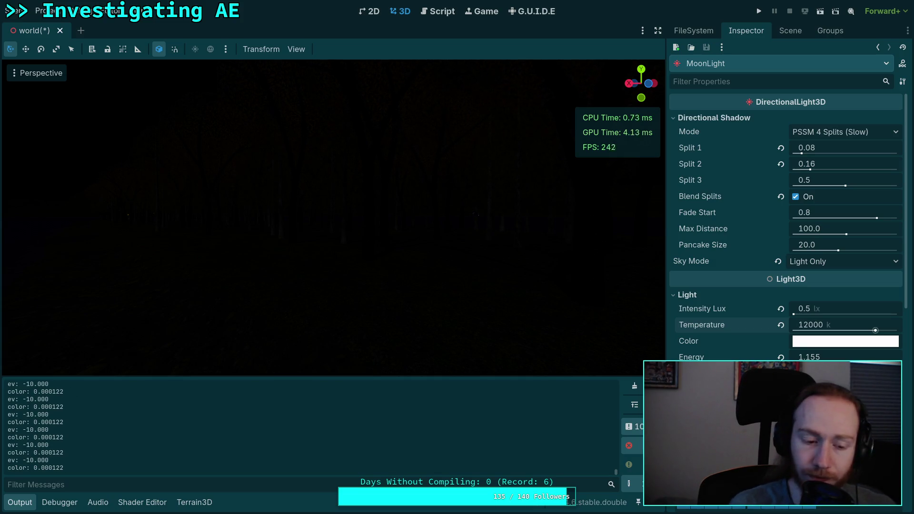
drag(469, 275, 477, 275)
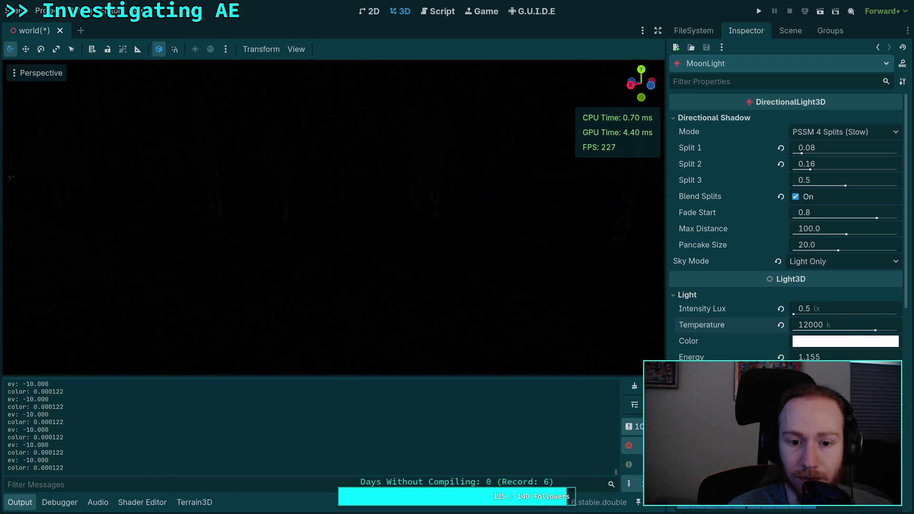
Drag the moonlight Temperature to about 7400 K, then set it exactly to 7100 K
drag(875, 330, 870, 331)
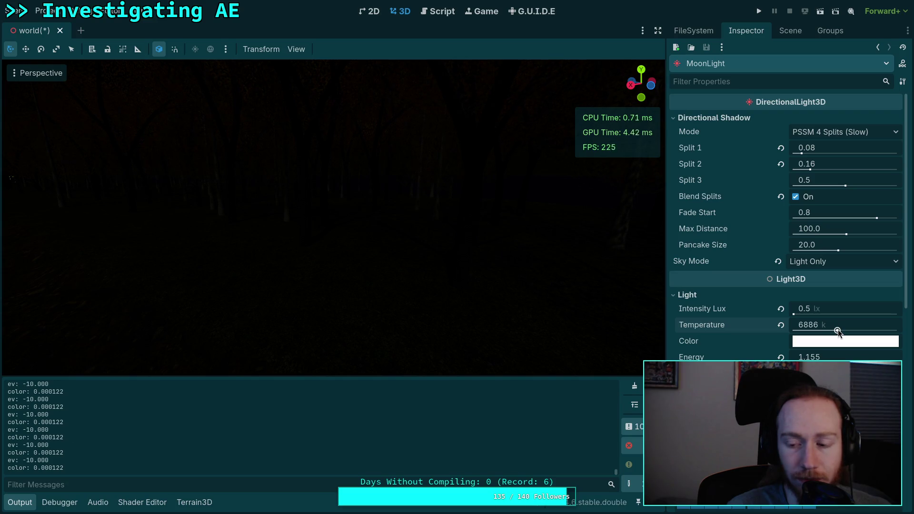
drag(838, 330, 841, 330)
click(821, 328)
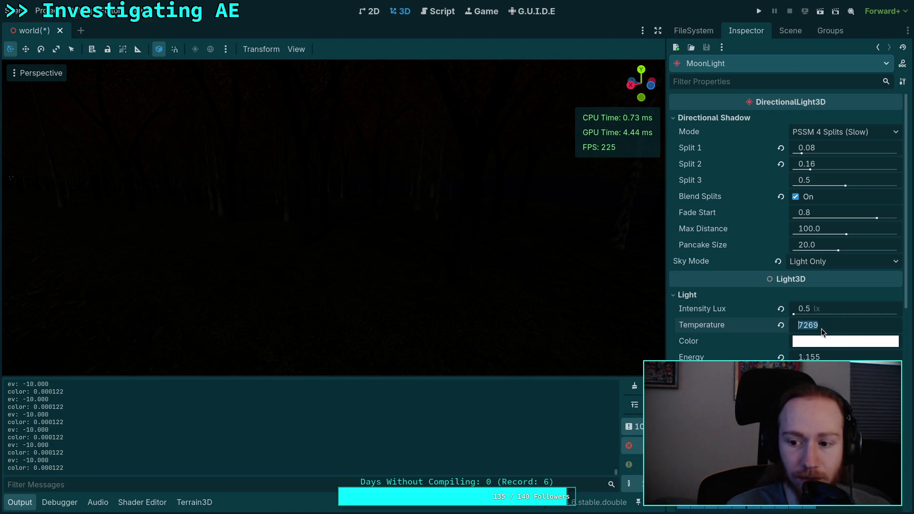
text(7100)
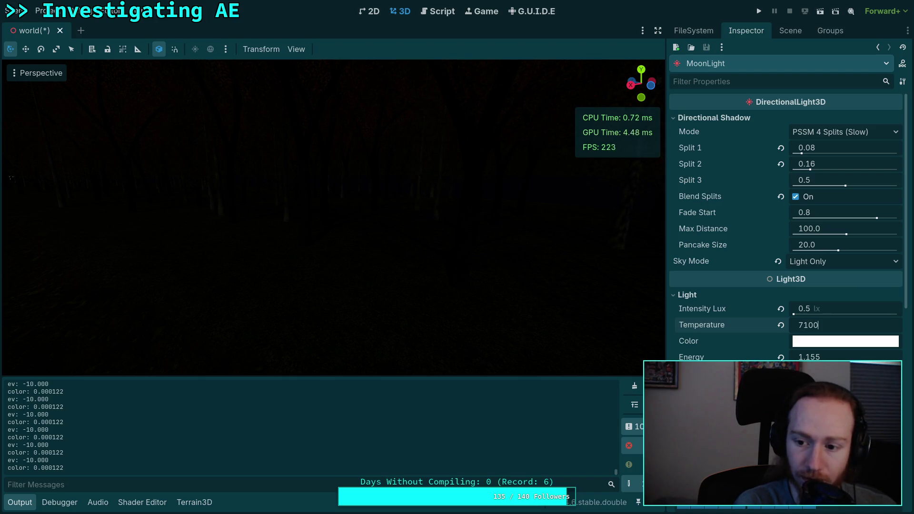
key(Return)
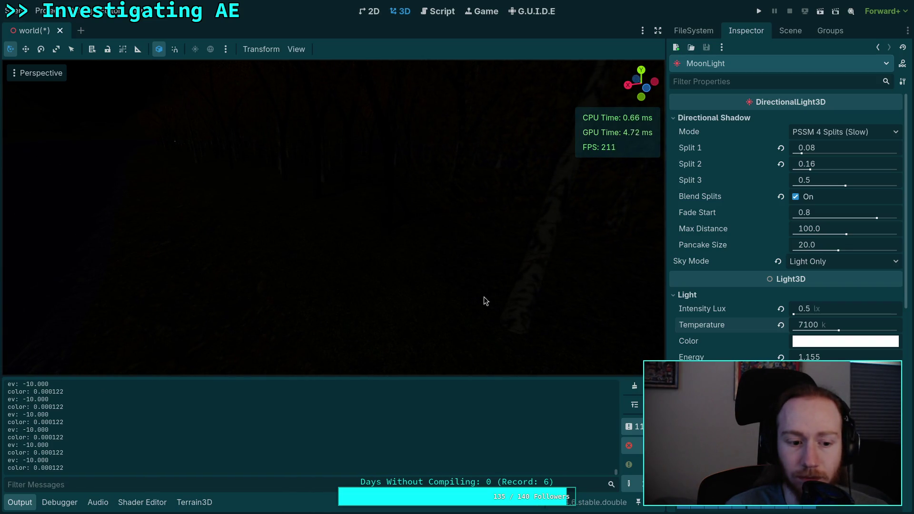
scroll(740, 343, down, 10)
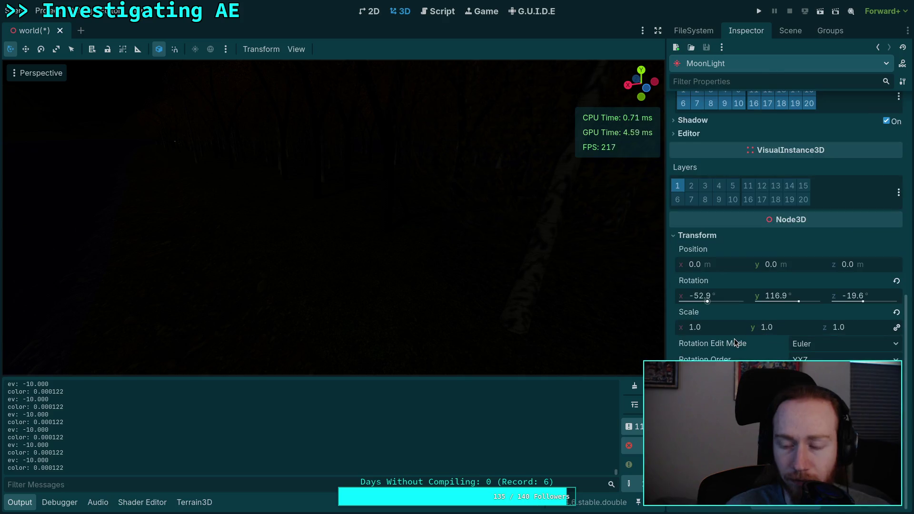
Select the DynamicDay node and scroll its Inspector down to Camera Attributes
click(789, 29)
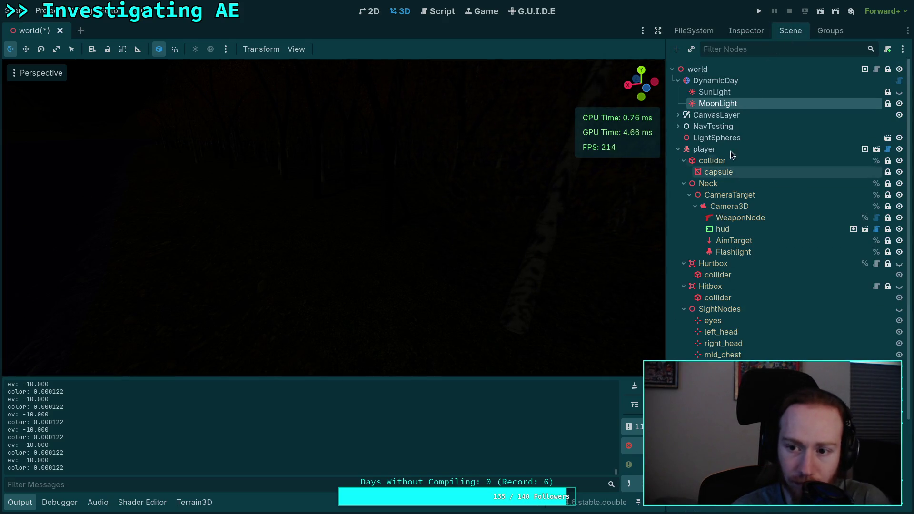
click(715, 81)
click(745, 31)
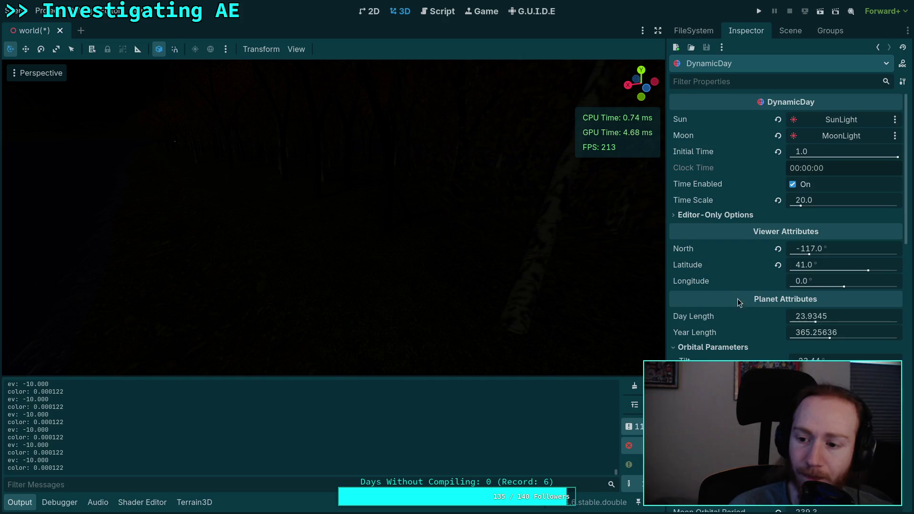
scroll(735, 302, down, 8)
scroll(735, 303, down, 3)
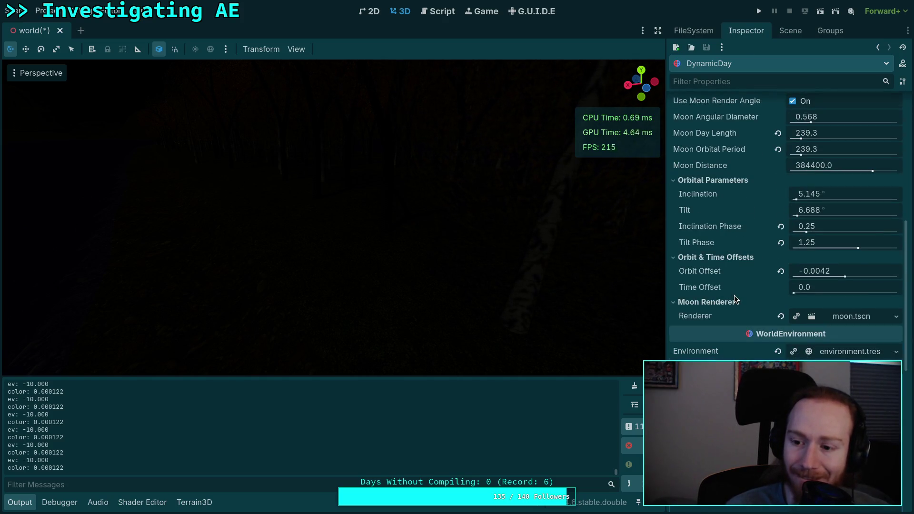
scroll(735, 300, down, 9)
Set the Aperture to 9.0 f-stop after dragging it down and up
drag(838, 255, 830, 255)
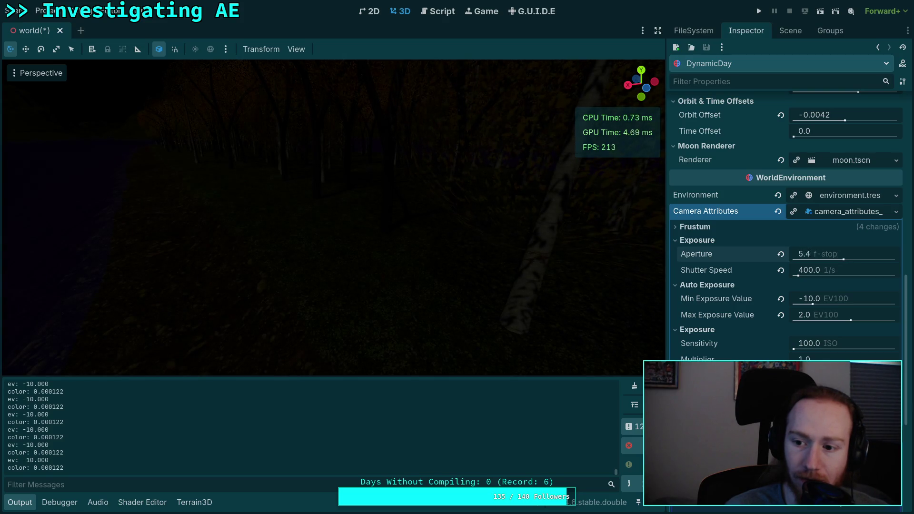
drag(841, 255, 846, 255)
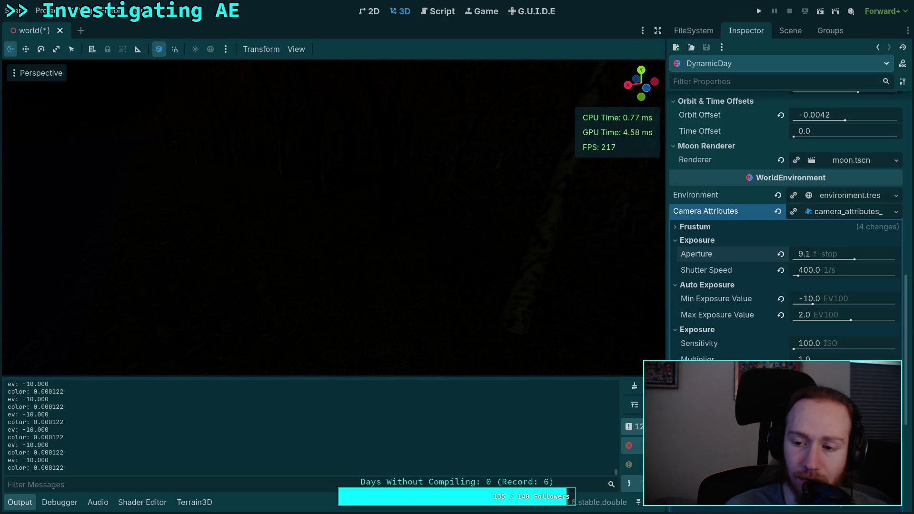
click(855, 261)
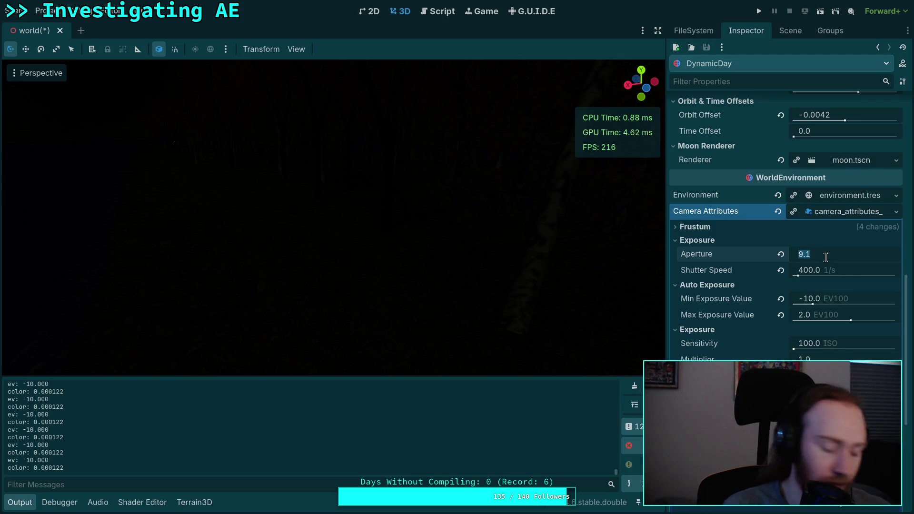
text(0)
key(Return)
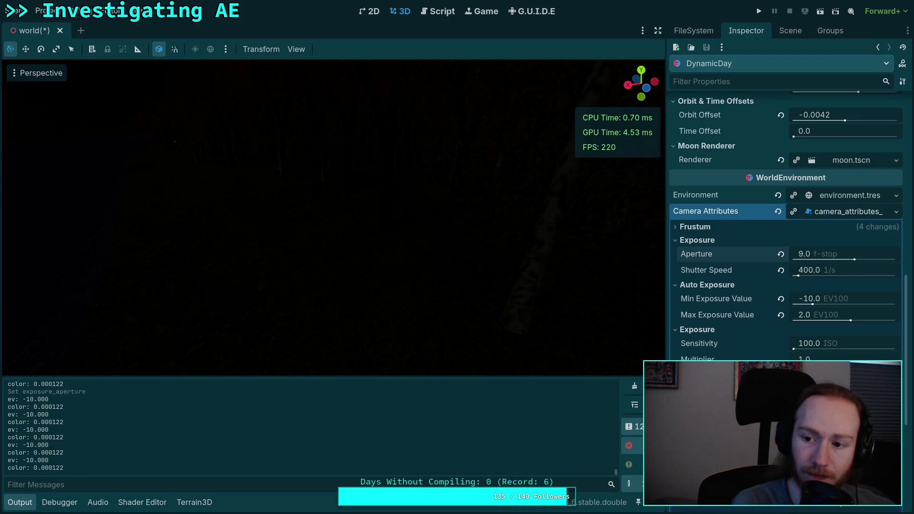
Try a Shutter Speed of 200, then restore it to 400
click(836, 277)
text(200)
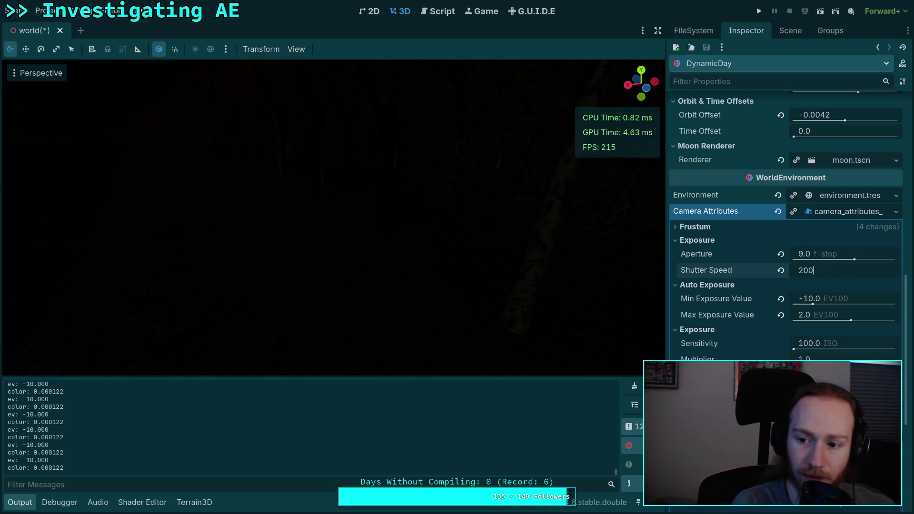
key(Return)
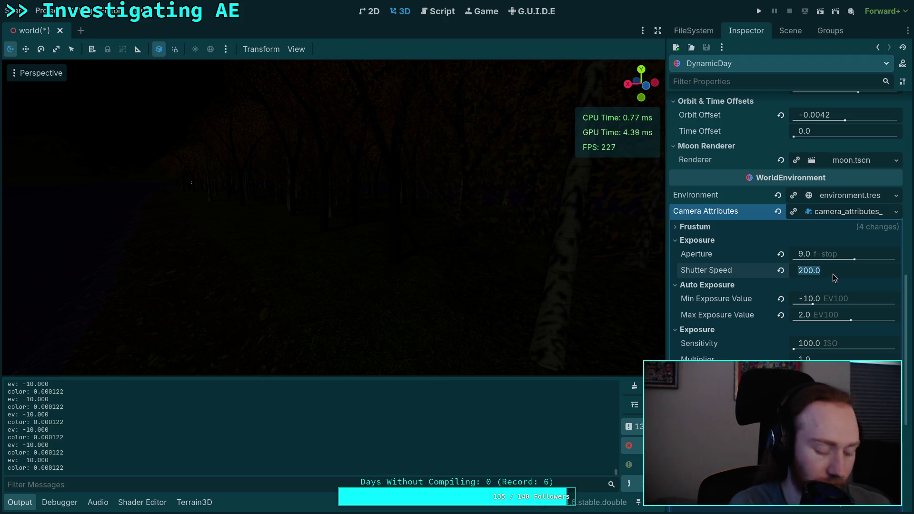
text(400)
key(Return)
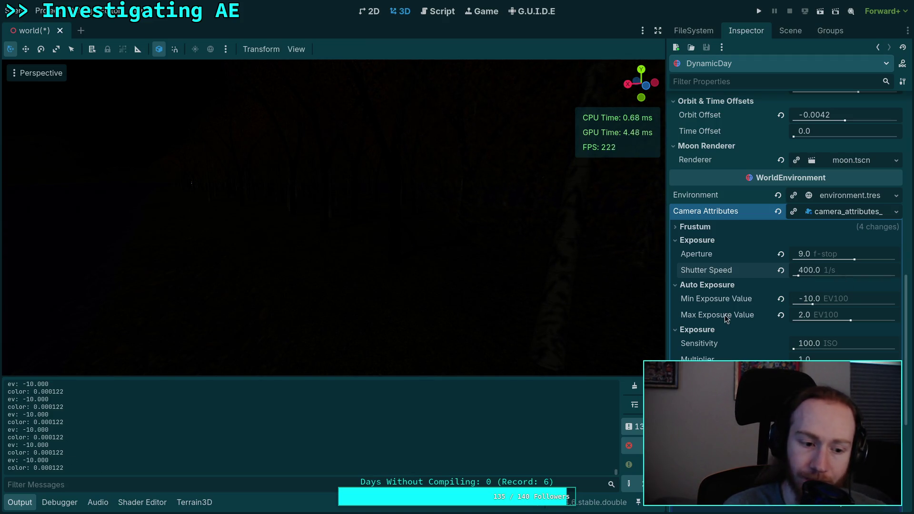
scroll(726, 315, up, 10)
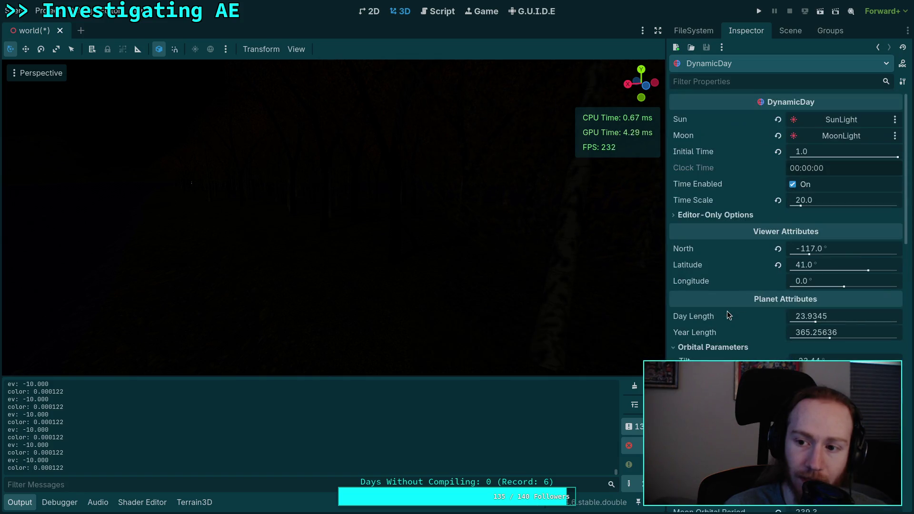
Set DynamicDay's Initial Time to midday and fly the viewport camera into the forest
drag(879, 159, 844, 159)
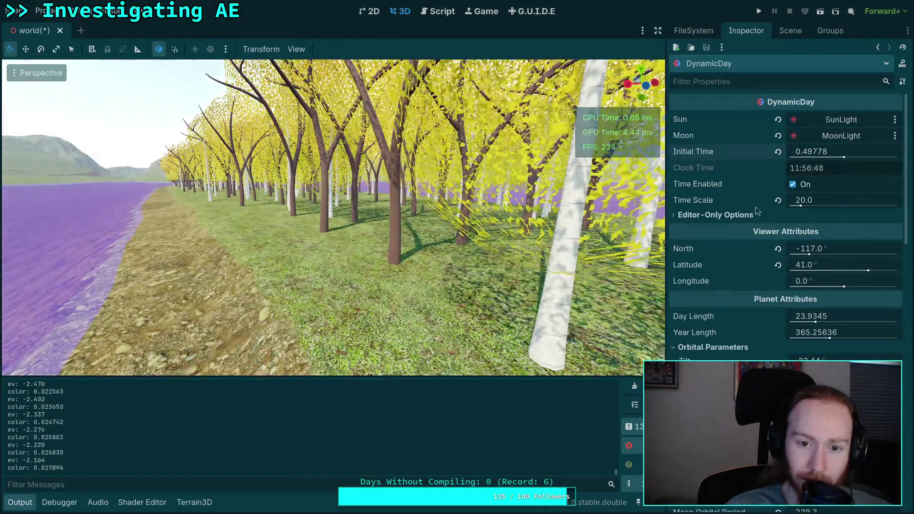
scroll(720, 282, down, 10)
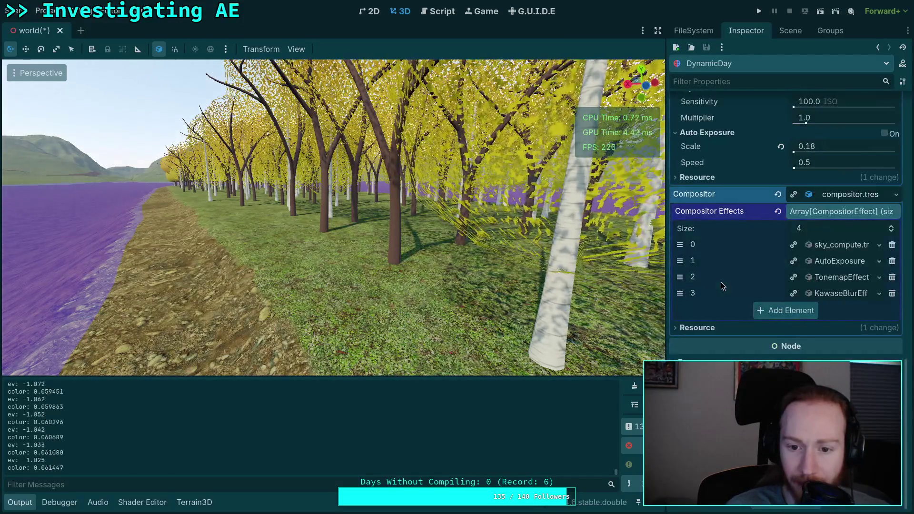
key(shift+f)
key(w)
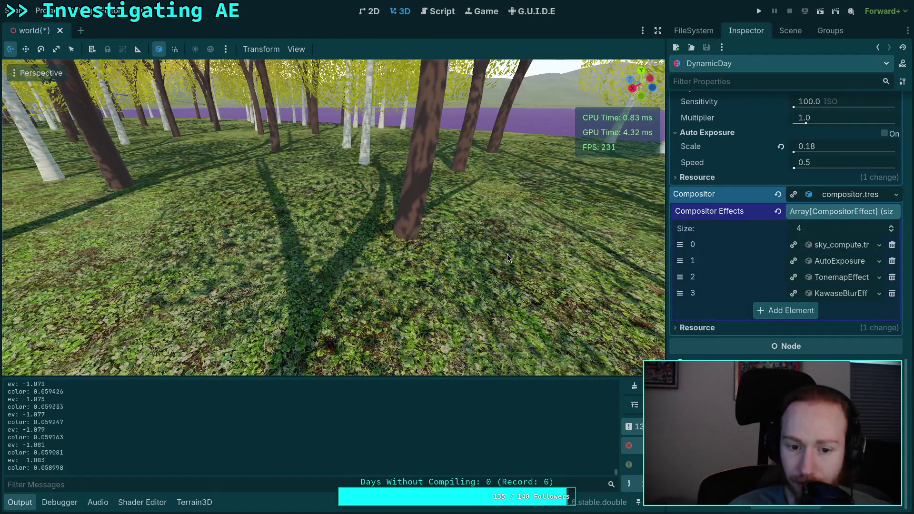
scroll(723, 281, up, 5)
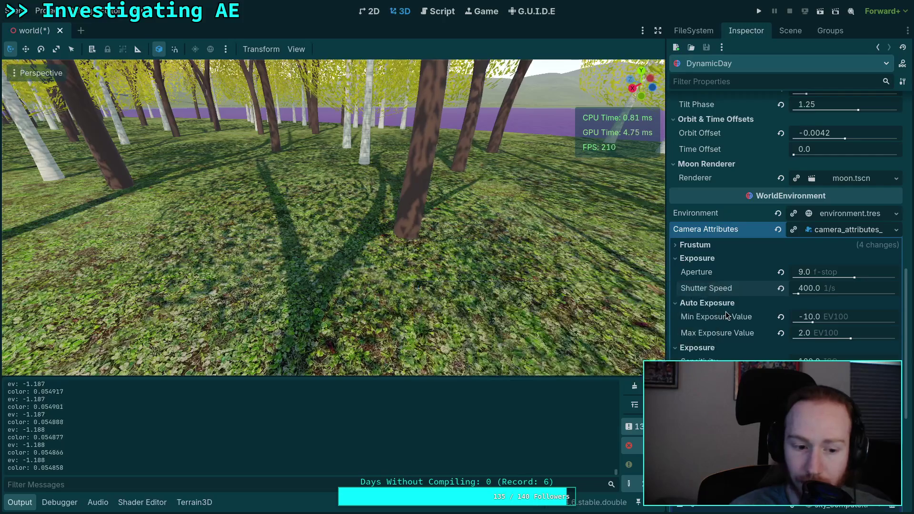
Set the Shutter Speed to 400 after nudging it by dragging
mouse_move(727, 315)
mouse_move(808, 288)
mouse_down()
mouse_move(821, 288)
mouse_move(782, 288)
mouse_up()
click(814, 288)
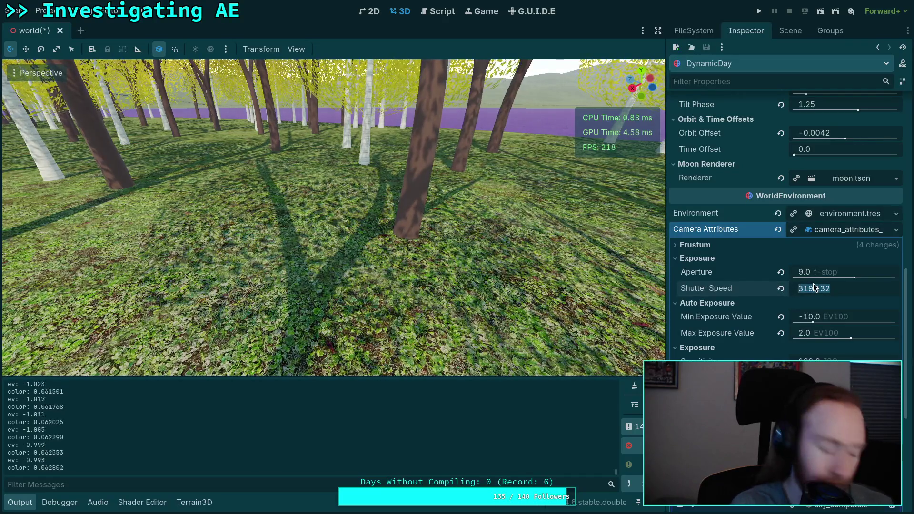
text(400)
key(Return)
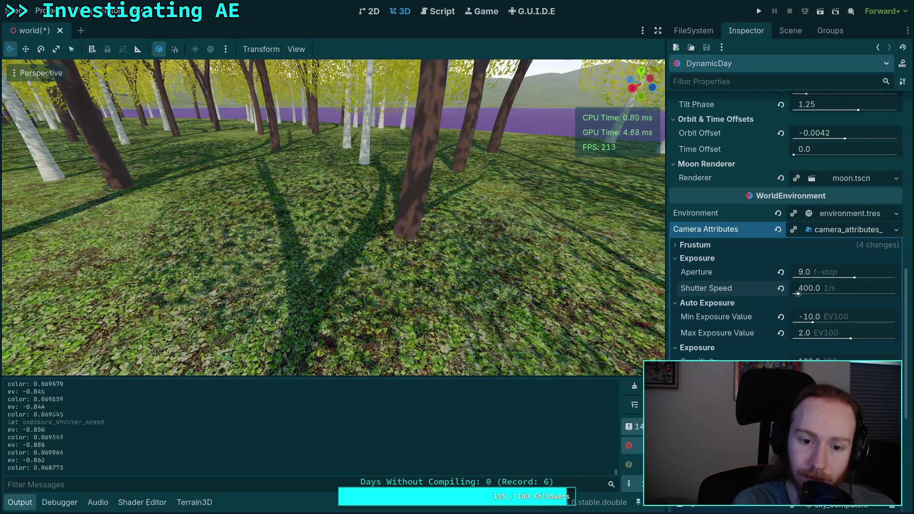
Set Aperture to 10.0 f-stop and Shutter Speed to 500, then widen the forest shot
mouse_move(853, 278)
mouse_down()
mouse_move(867, 276)
mouse_move(858, 278)
mouse_up()
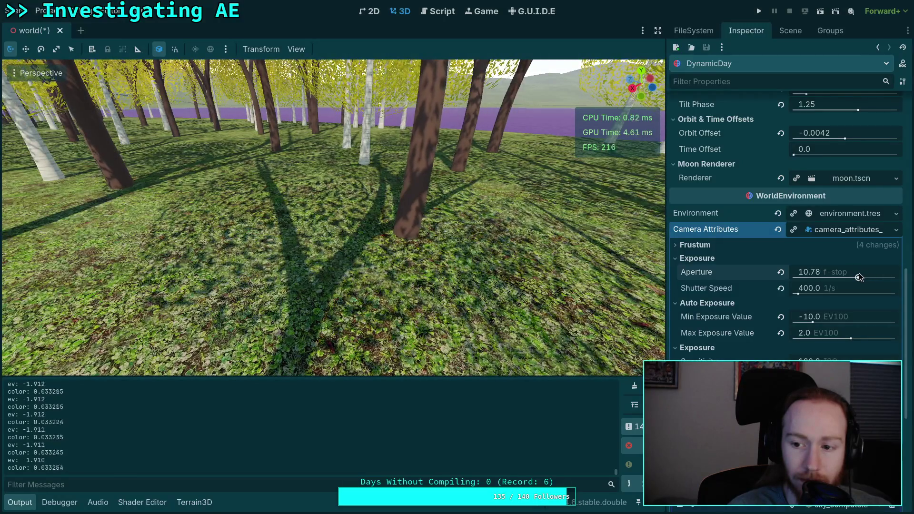
click(828, 274)
text(10)
key(Return)
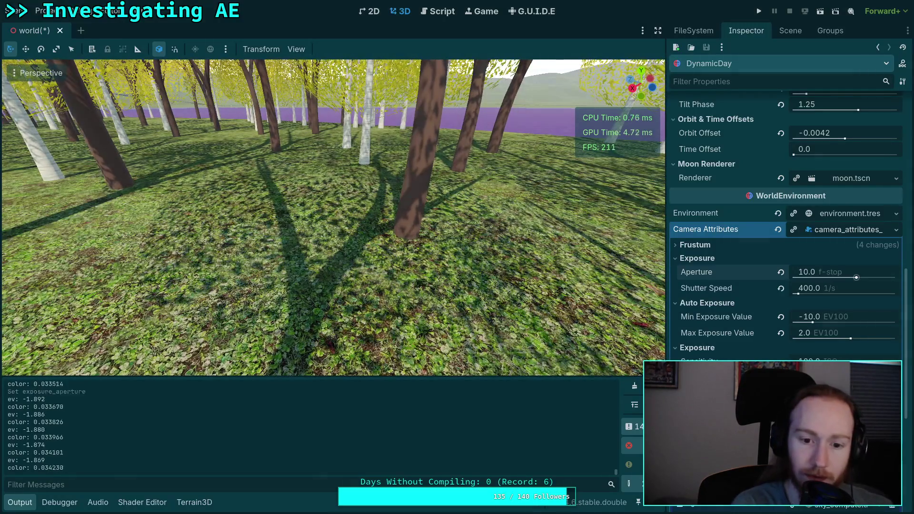
click(820, 291)
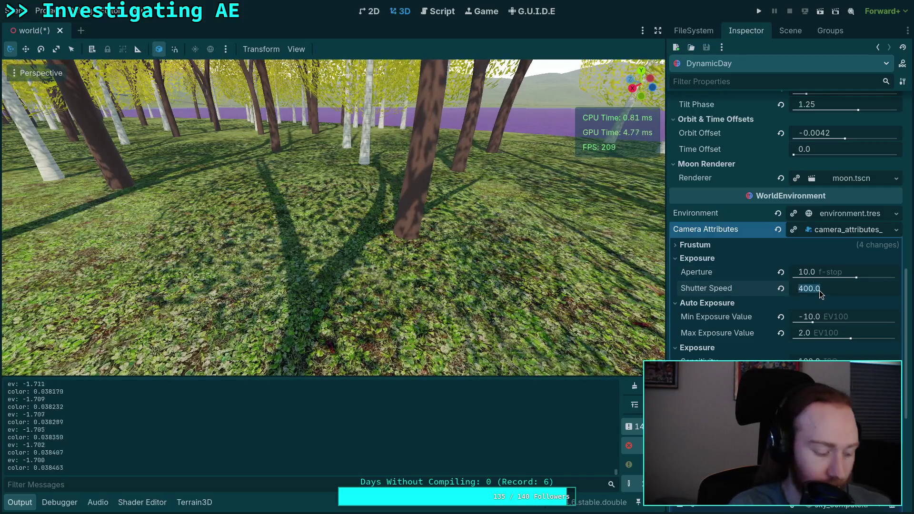
text(500)
key(Return)
mouse_move(448, 265)
mouse_down()
mouse_move(423, 283)
mouse_move(479, 295)
mouse_move(457, 276)
mouse_up()
click(439, 13)
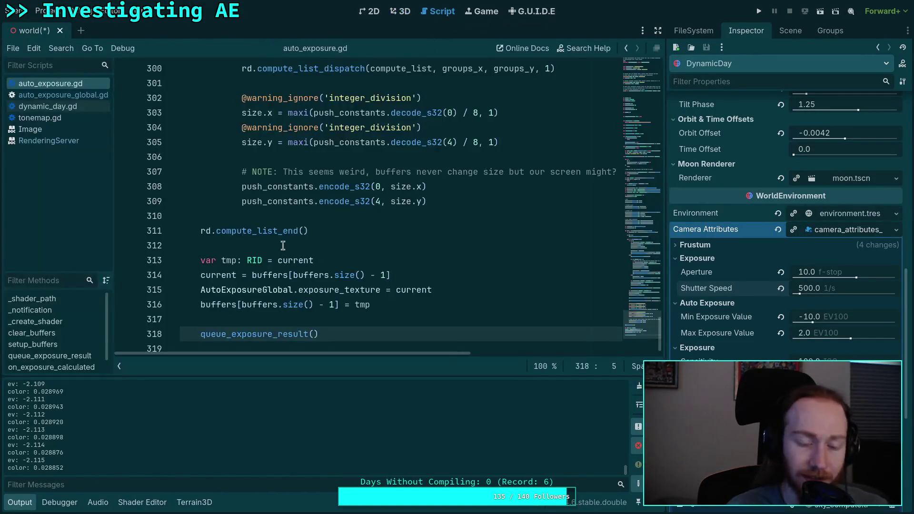
Comment out the queue_exposure_result() call, save, and view the forest with output hidden
scroll(286, 291, down, 1)
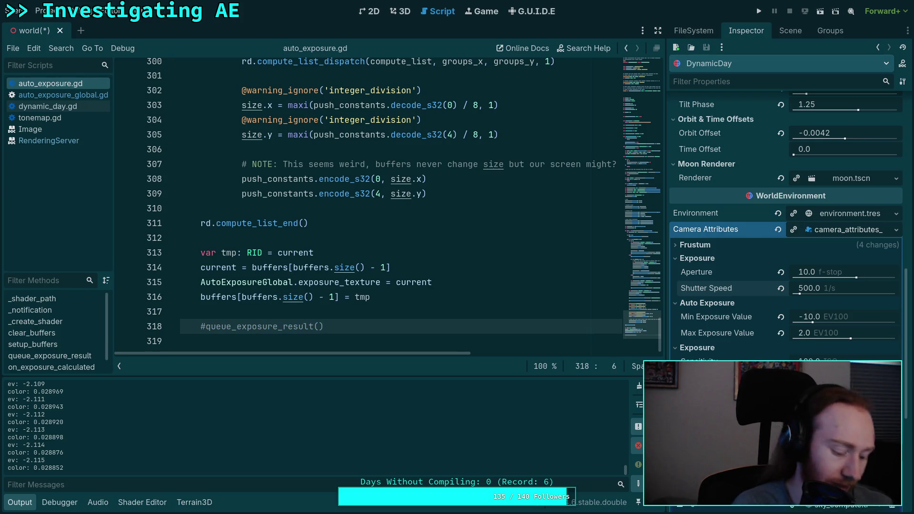
key(ctrl+s)
click(400, 10)
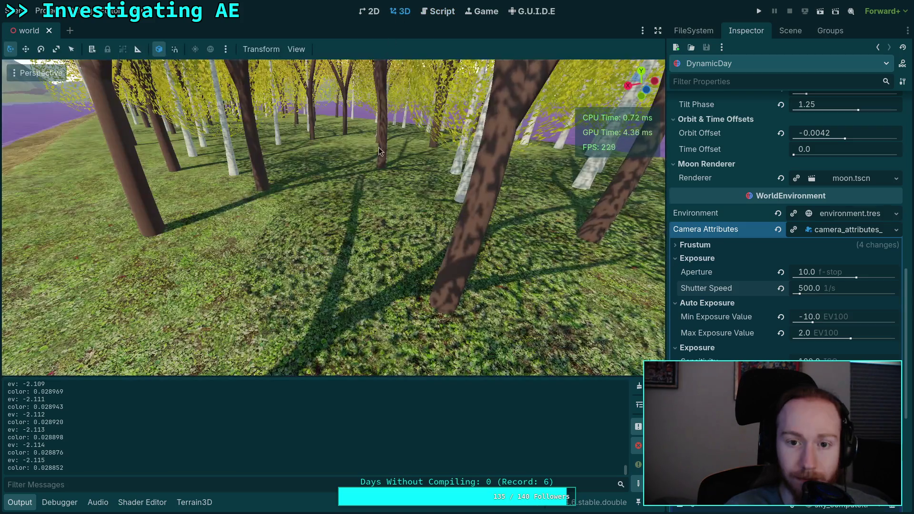
drag(379, 151, 122, 456)
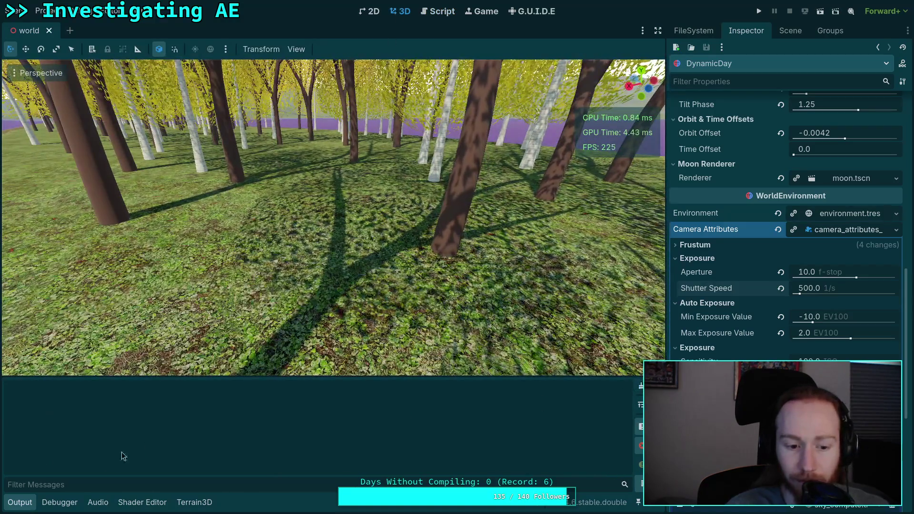
click(20, 502)
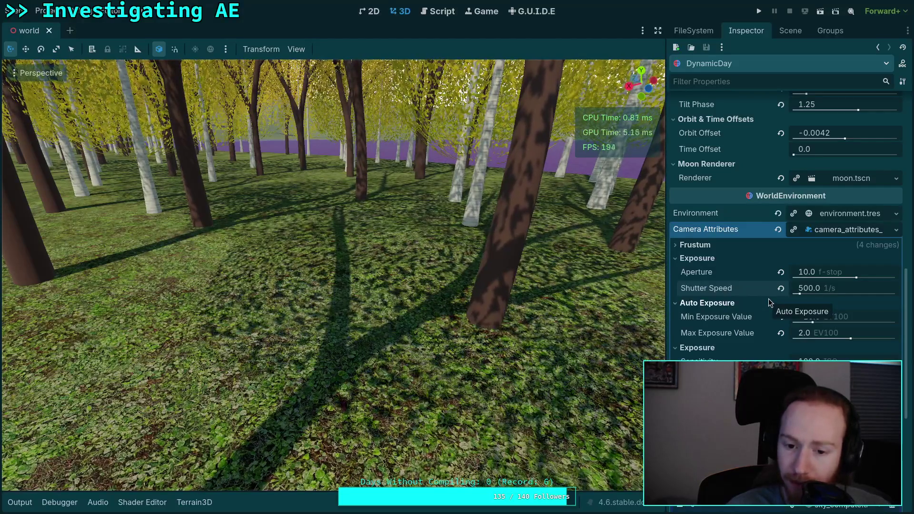
Restore the output log, uncomment queue_exposure_result(), save, and return to the 3D view
key(alt+o)
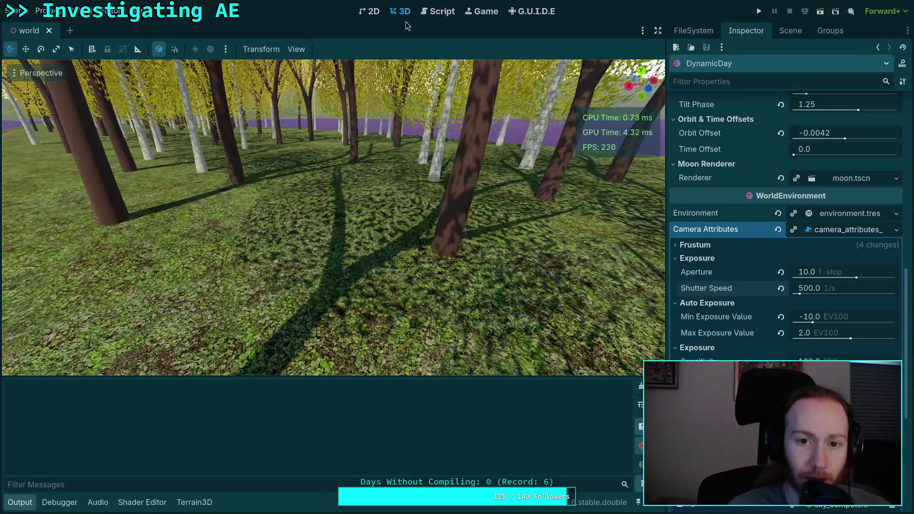
key(ctrl+F3)
key(BackSpace)
key(ctrl+s)
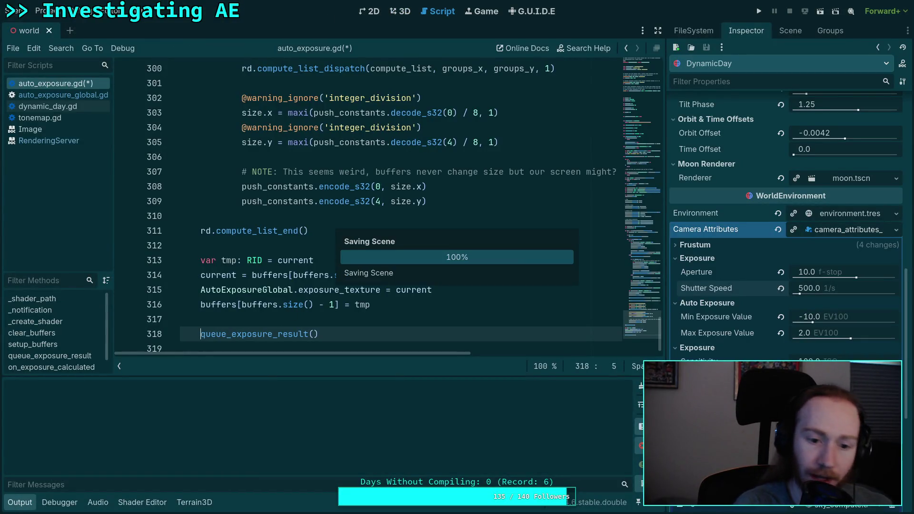
key(ctrl+F2)
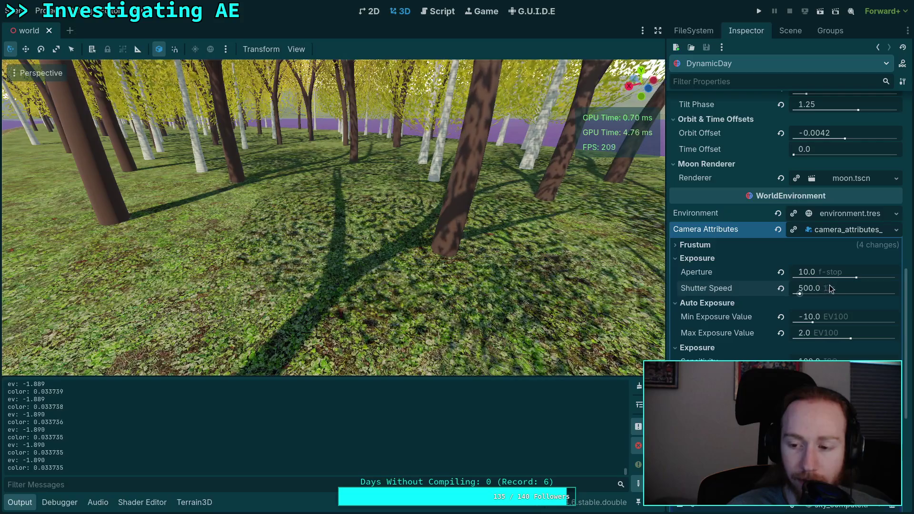
Lower the camera Shutter Speed to 250.0 1/s, then look up at the sky and trees
drag(830, 290, 828, 290)
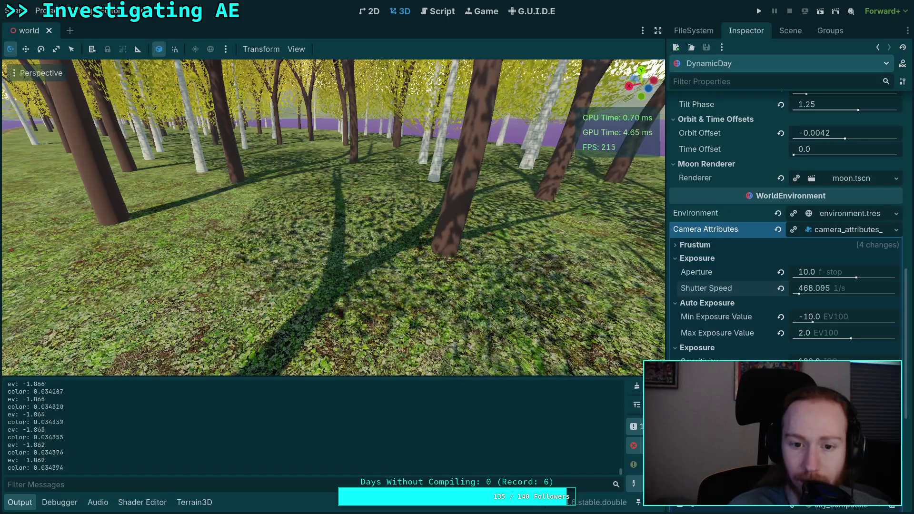
drag(828, 290, 797, 294)
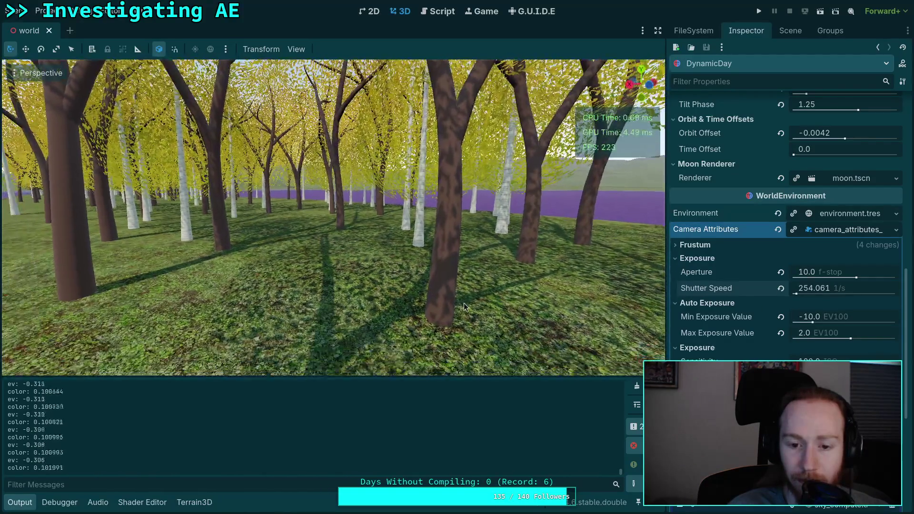
click(809, 291)
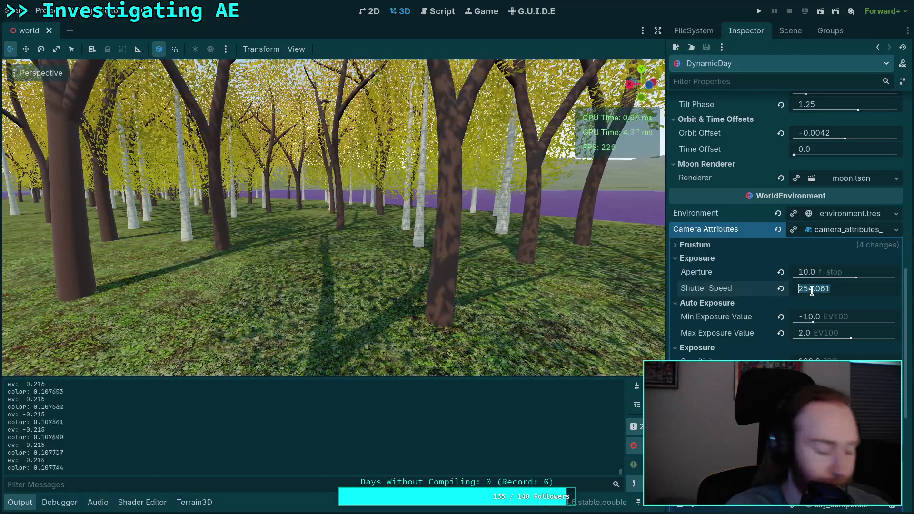
text(2)
key(BackSpace)
text(50)
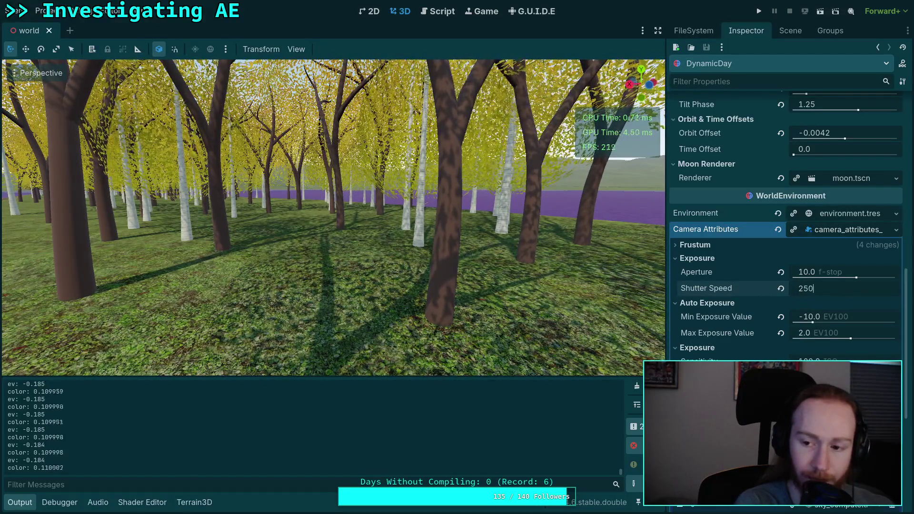
key(Return)
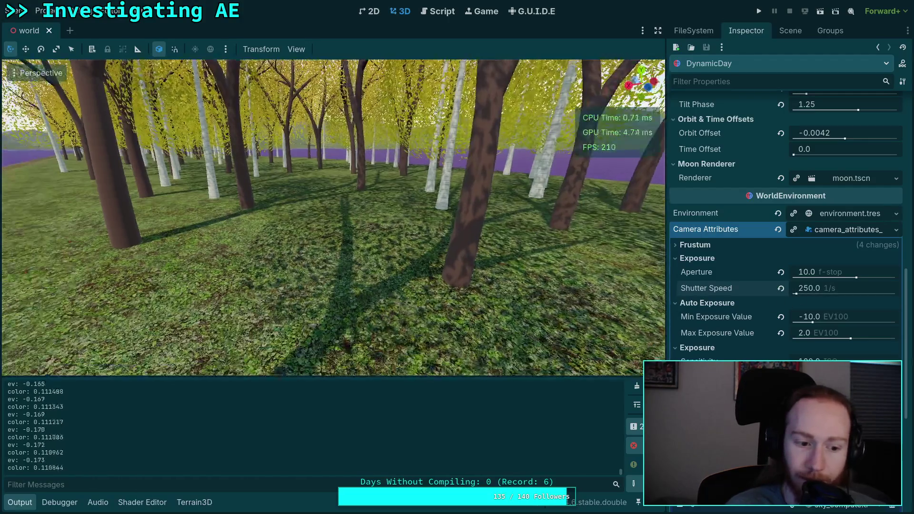
mouse_move(506, 285)
mouse_down()
mouse_move(452, 200)
mouse_move(496, 276)
mouse_move(499, 264)
mouse_move(487, 253)
mouse_move(506, 257)
mouse_up()
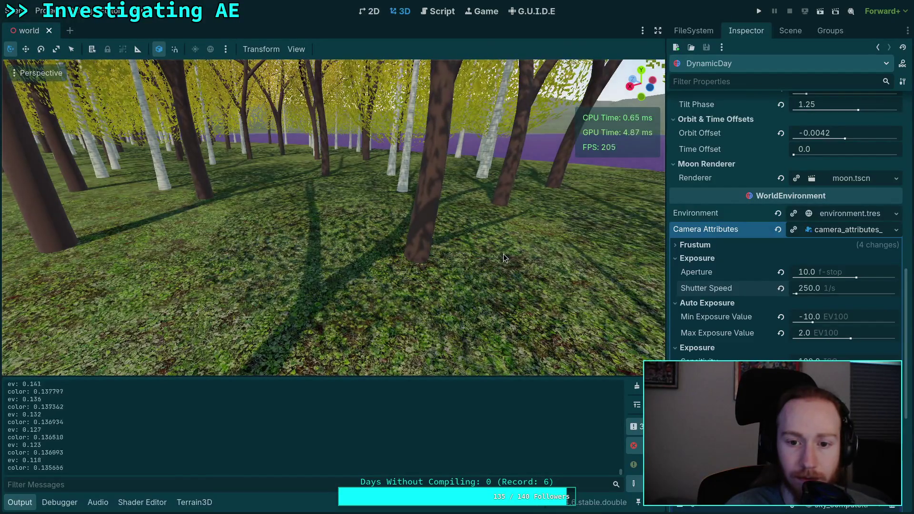
Set the camera Shutter Speed back to 100.0 1/s
drag(504, 253, 509, 252)
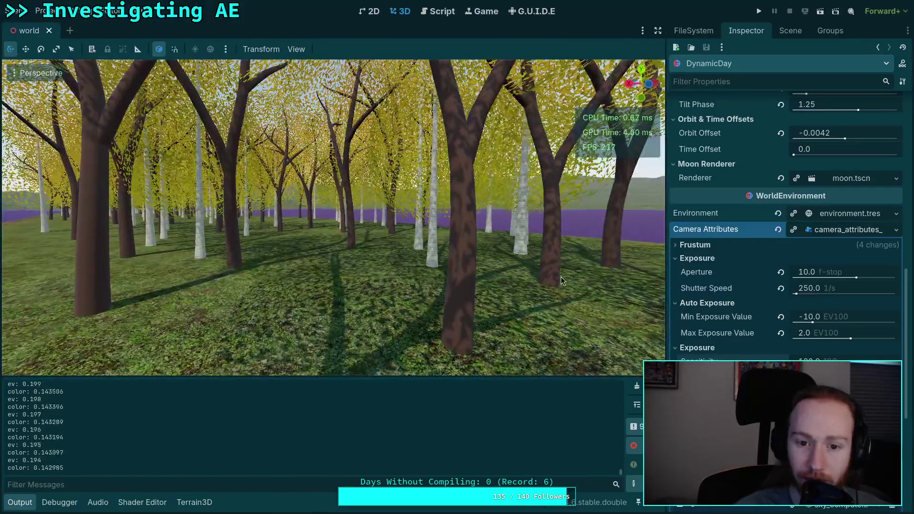
click(827, 291)
text(100)
key(Return)
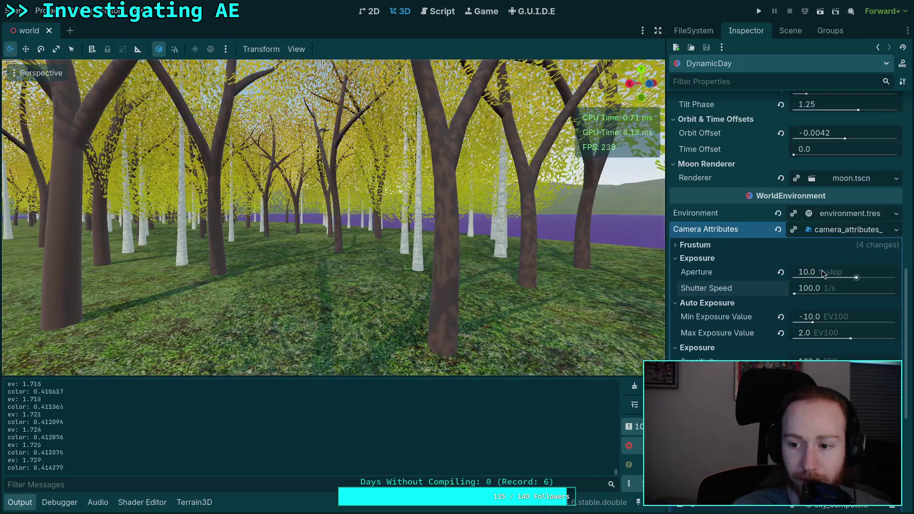
Set Aperture to 13.0 f-stop and check the forest from new angles, toggling the Output log
drag(822, 274, 845, 274)
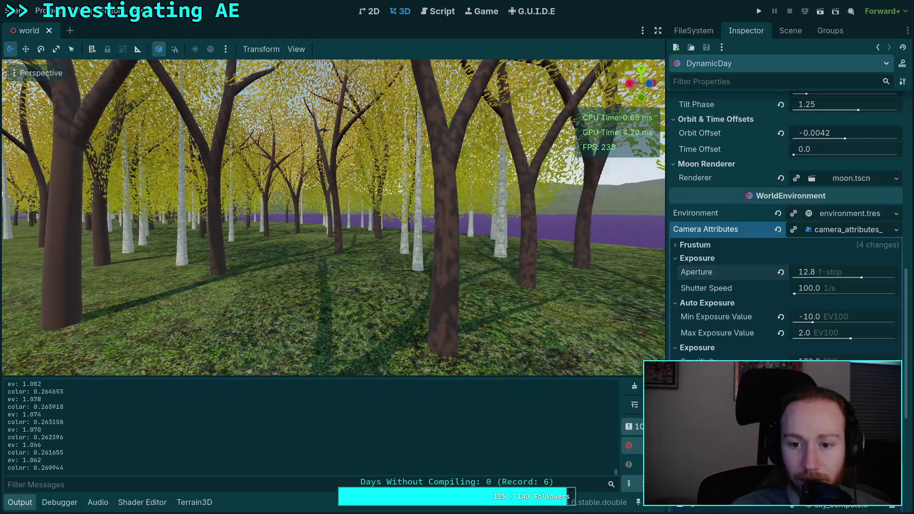
text(13)
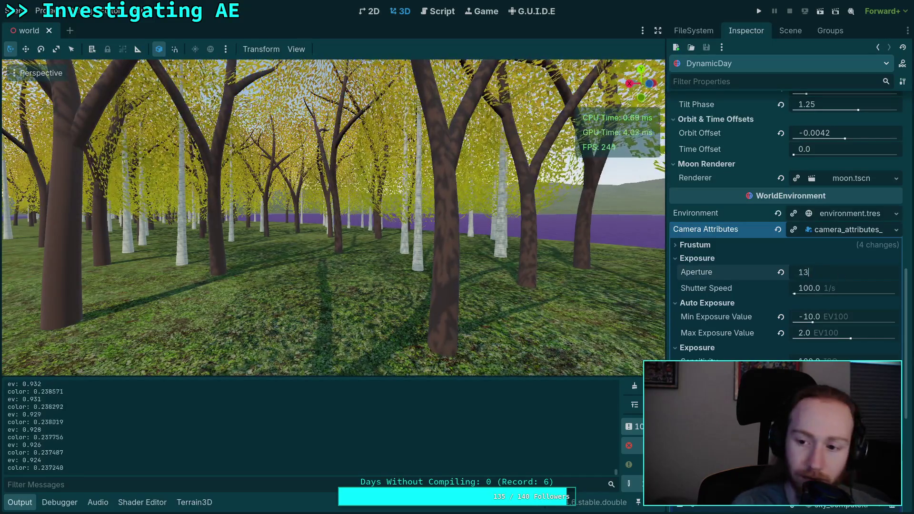
key(Return)
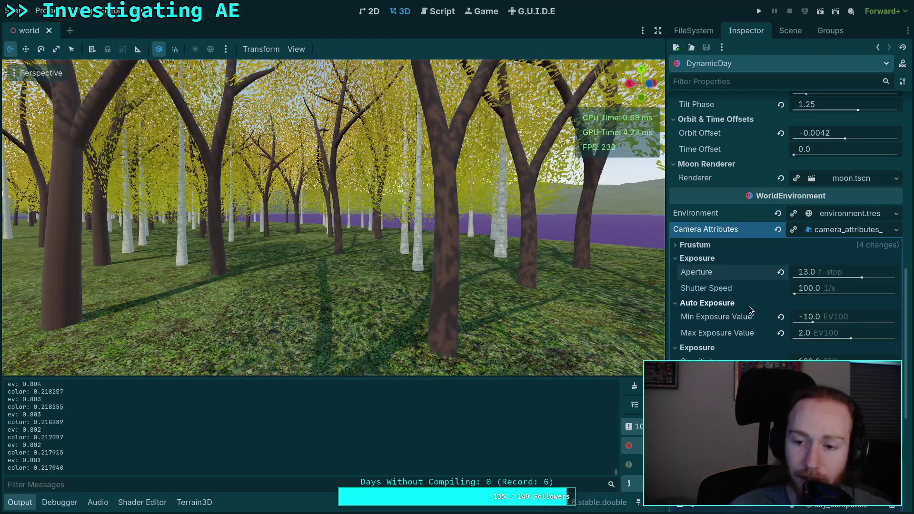
mouse_move(333, 215)
mouse_down()
mouse_move(352, 214)
mouse_move(333, 214)
mouse_up()
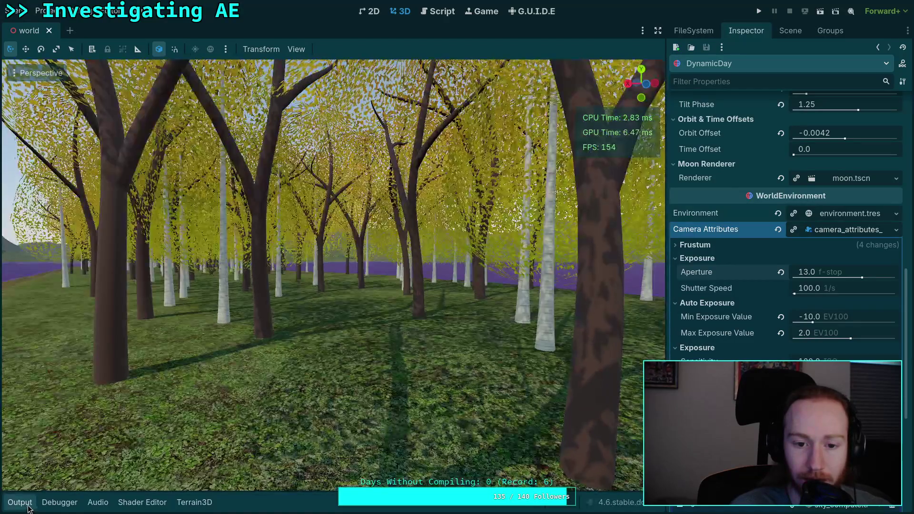
click(19, 502)
drag(333, 214, 353, 214)
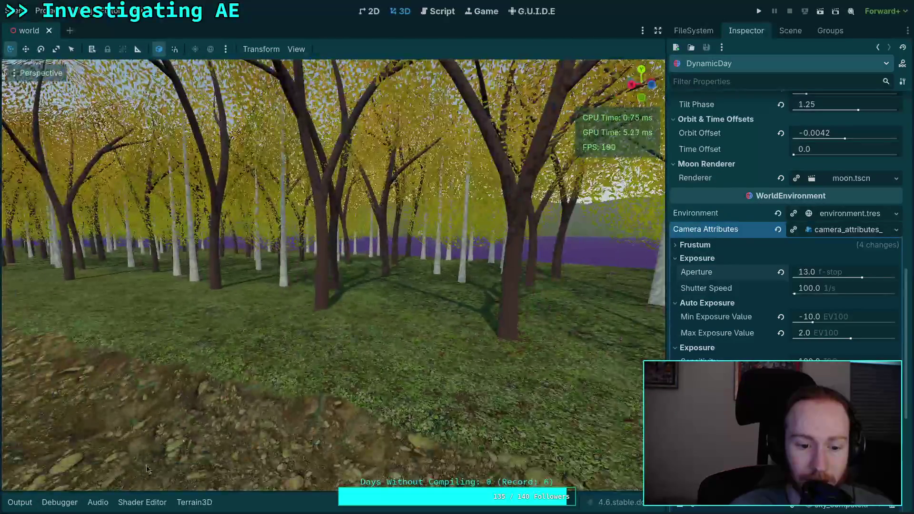
click(19, 501)
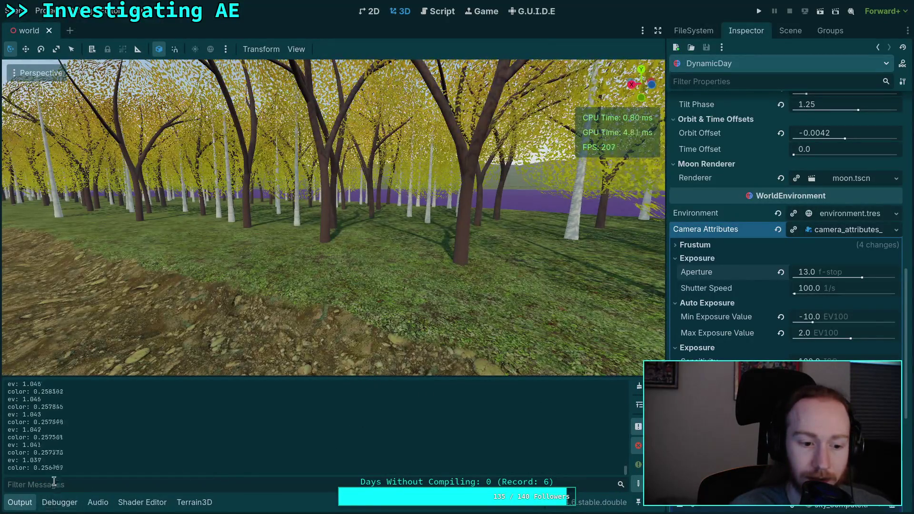
Open auto_exposure.gd and scroll to its variable declarations
click(438, 11)
scroll(248, 326, up, 8)
scroll(600, 249, up, 10)
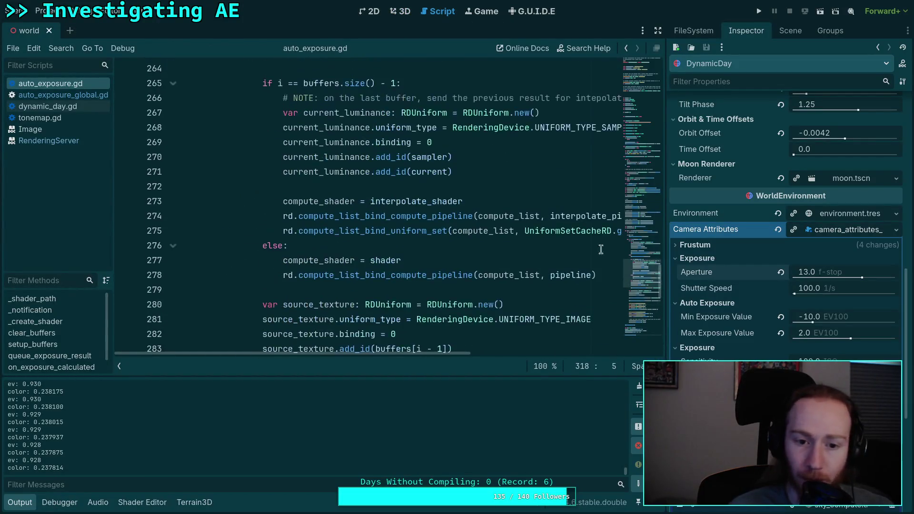
scroll(647, 259, down, 10)
mouse_move(650, 308)
mouse_down()
mouse_move(643, 71)
mouse_move(630, 144)
mouse_move(630, 132)
mouse_up()
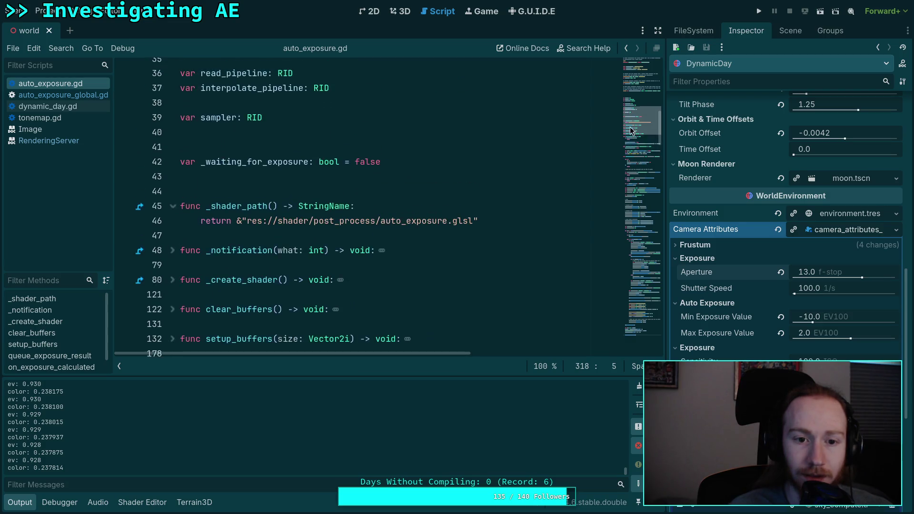
Add a timer variable line below the _waiting_for_exposure declaration
click(386, 162)
key(Return)
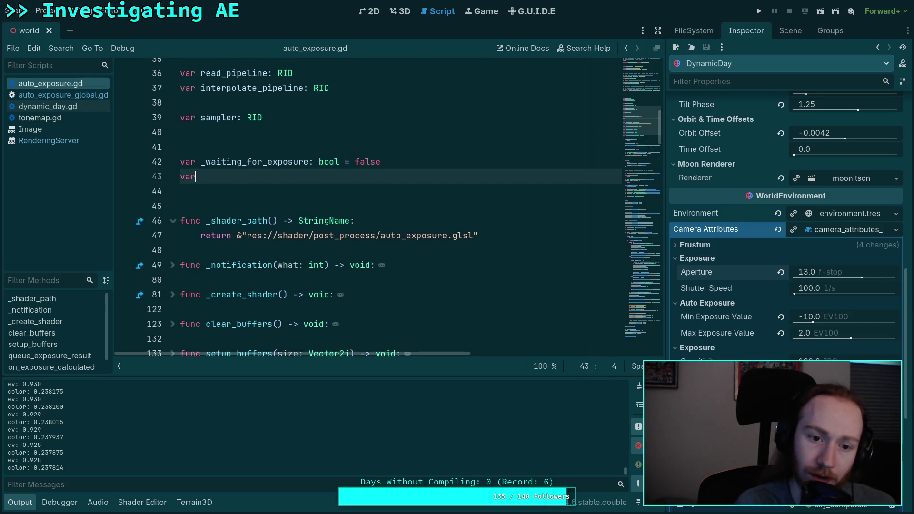
key(BackSpace)
key(BackSpace)
key(BackSpace)
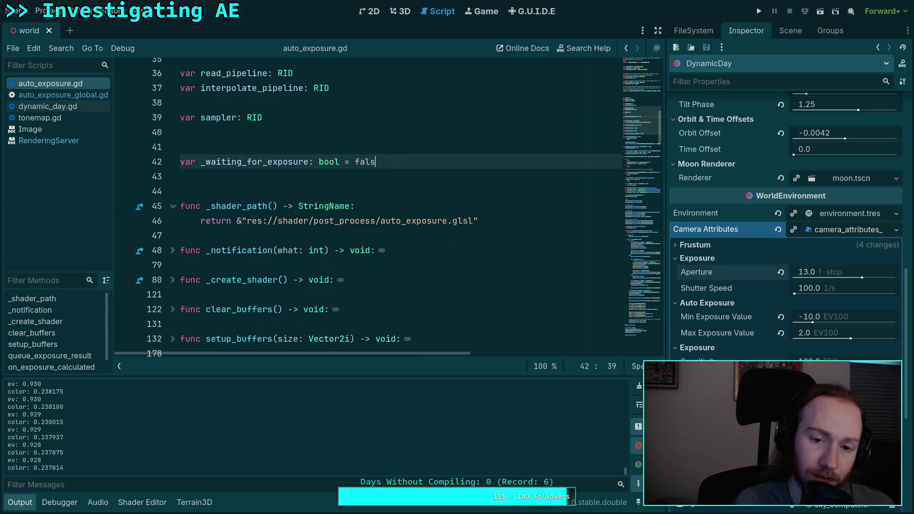
text(= false)
key(Return)
text(var _exposure_timer: float =)
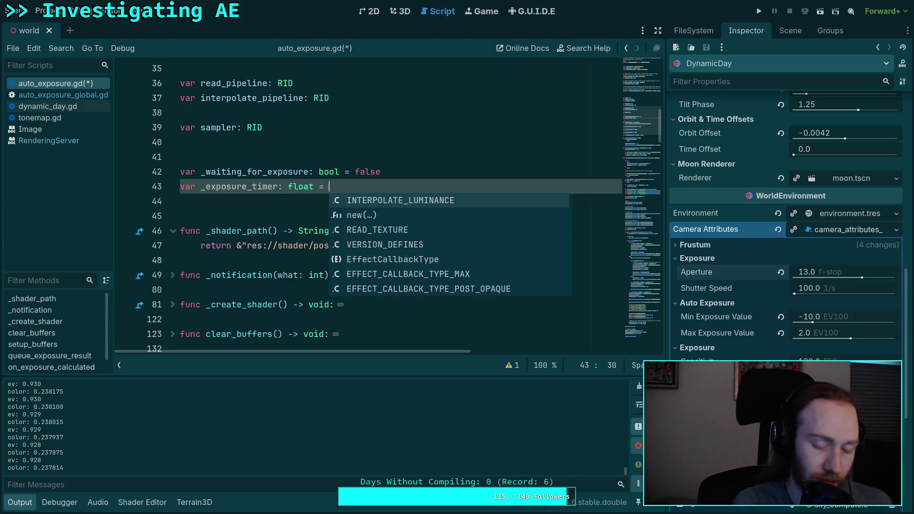
text(0.5)
mouse_move(640, 121)
mouse_down()
mouse_move(637, 337)
mouse_move(654, 153)
mouse_move(634, 199)
mouse_move(642, 127)
mouse_up()
Delete the _exposure_timer declaration, save the script, and return to the 3D scene
shift+click(412, 208)
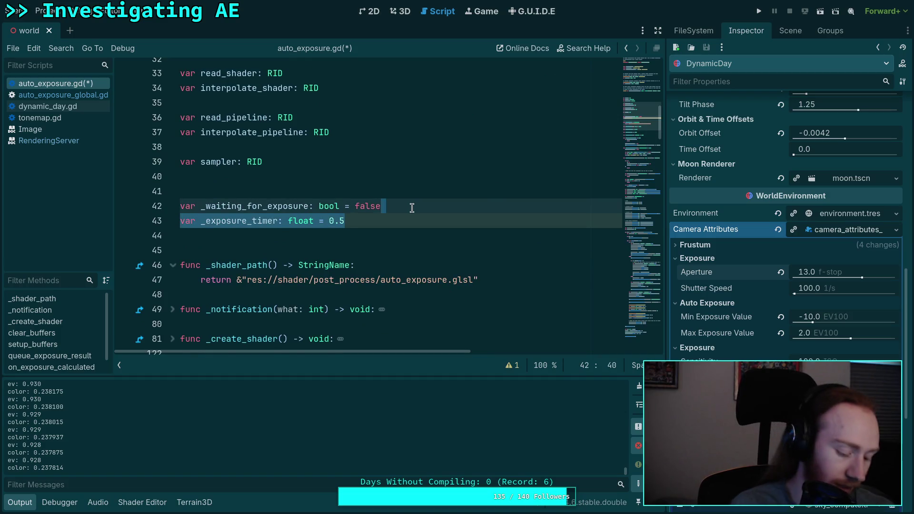
key(Delete)
key(ctrl+s)
key(ctrl+F2)
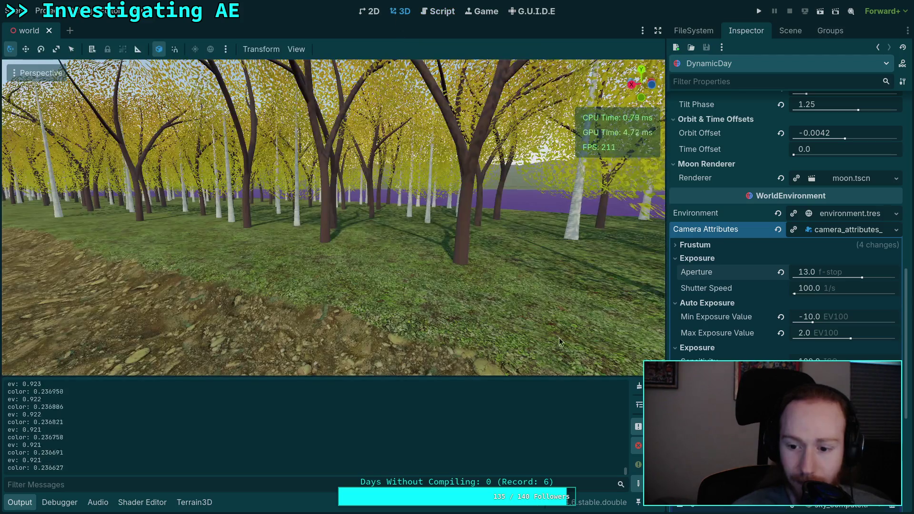
click(640, 386)
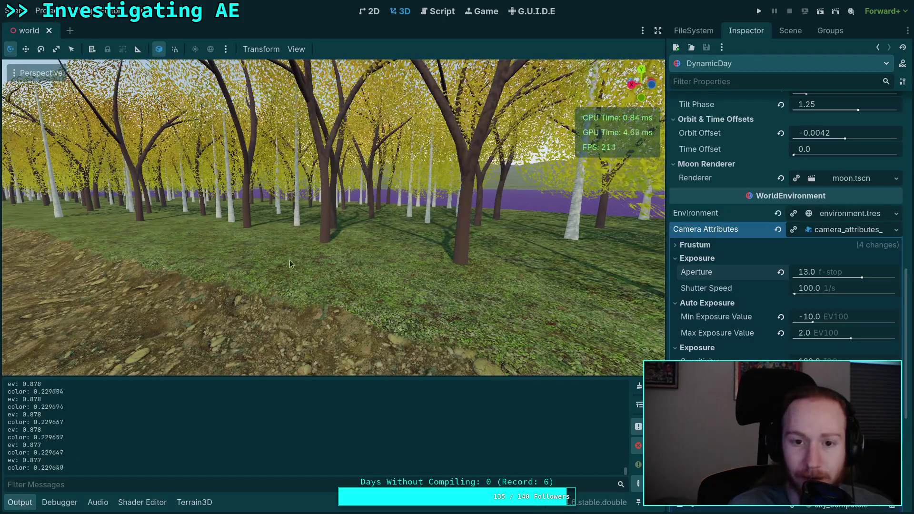
Comment out queue_exposure_result() on line 318, save, and return to the 3D scene
key(ctrl+F3)
scroll(222, 281, down, 20)
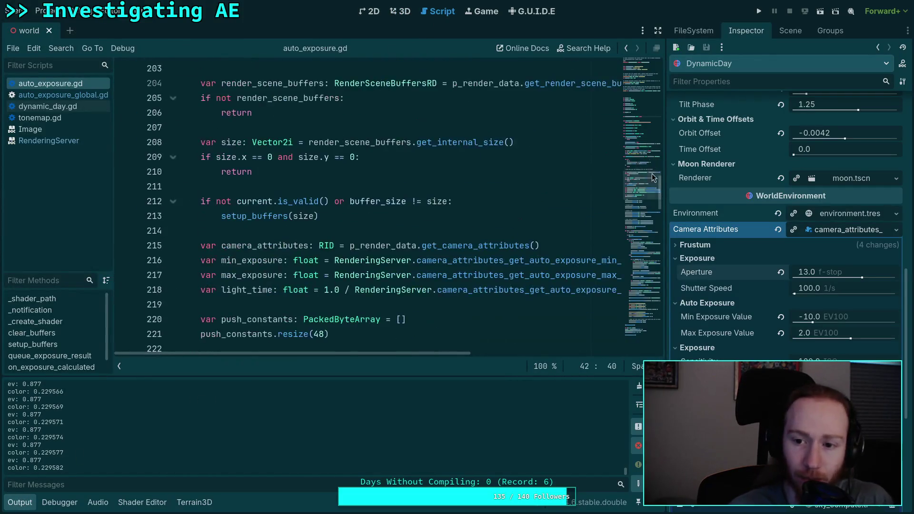
click(200, 327)
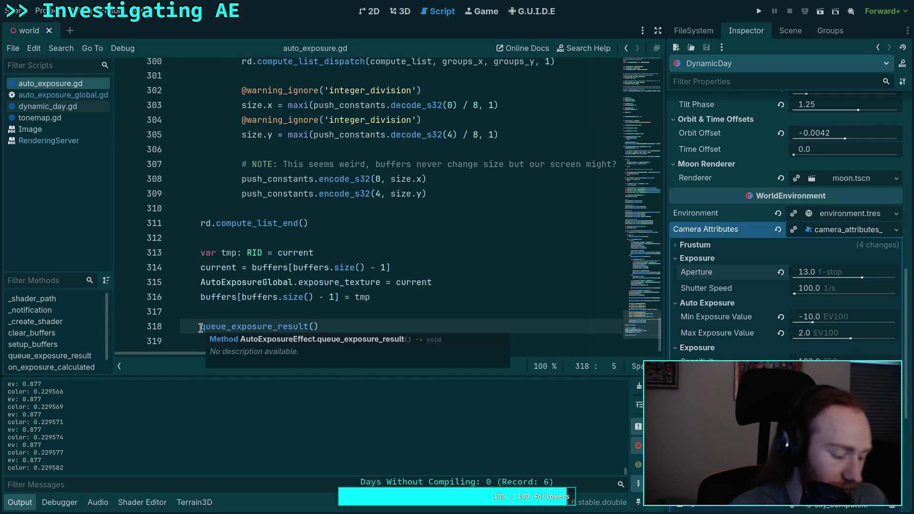
text(#)
key(ctrl+s)
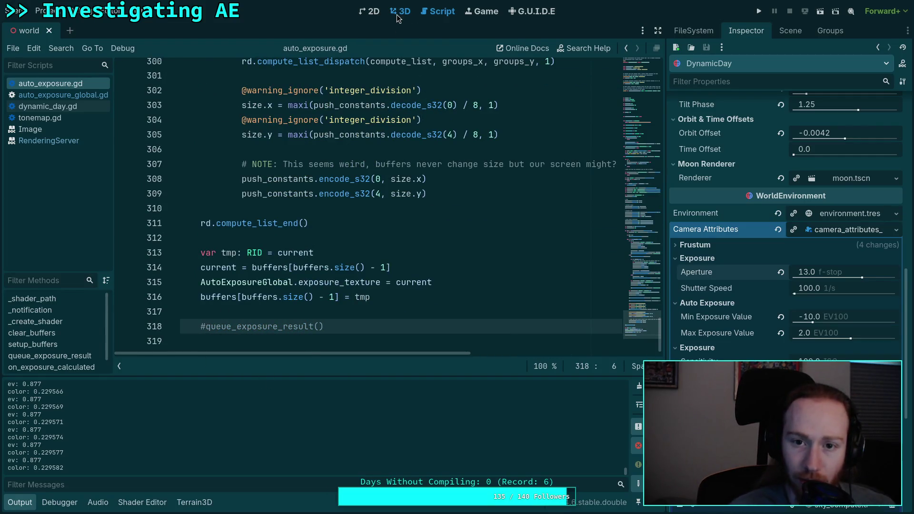
key(ctrl+F2)
click(25, 503)
Fly toward the lake, then revert auto exposure Scale and set it to 1.0
key(w)
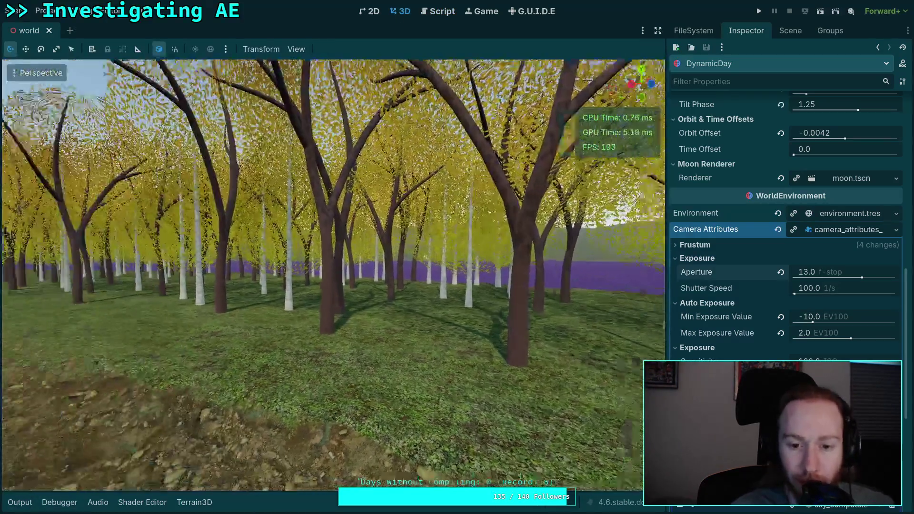
key(w)
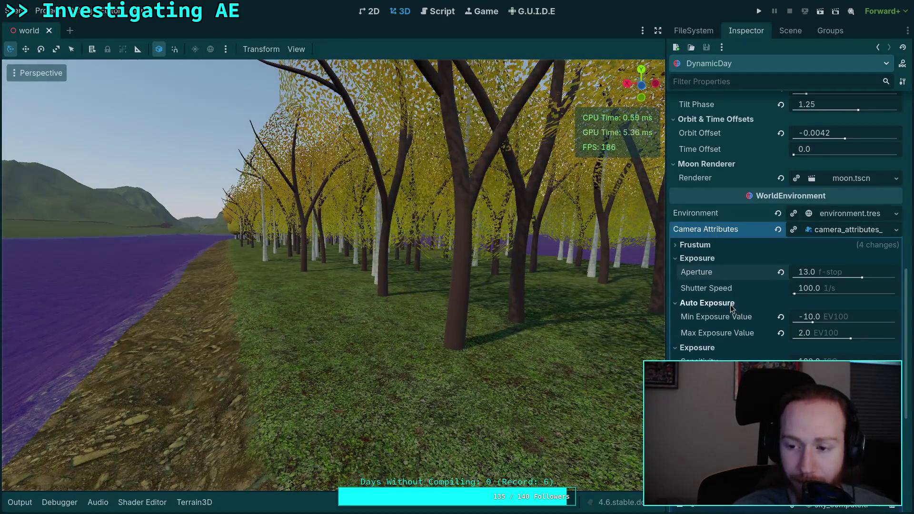
scroll(722, 306, up, 15)
scroll(722, 306, down, 15)
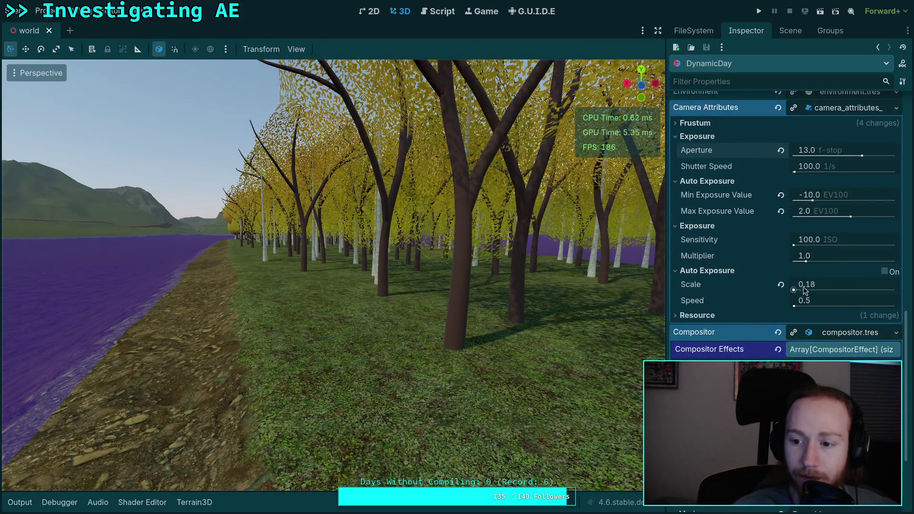
click(780, 284)
click(825, 281)
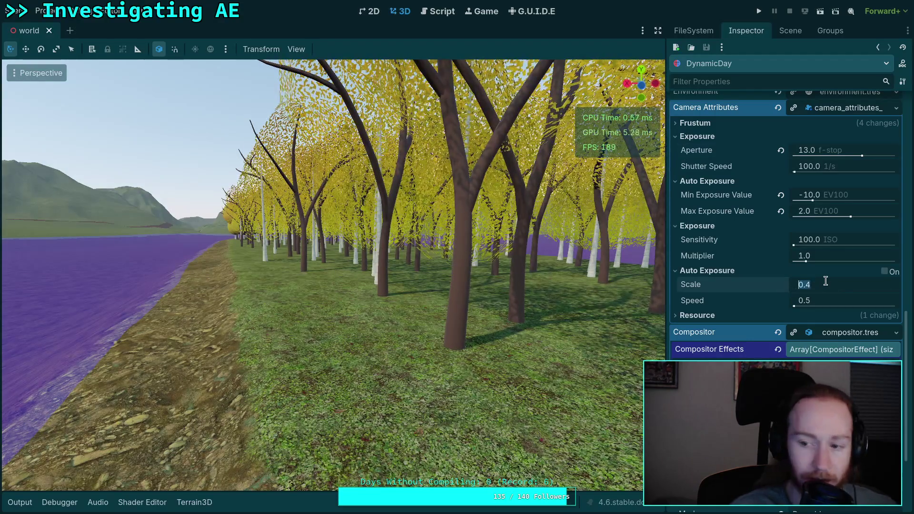
text(1)
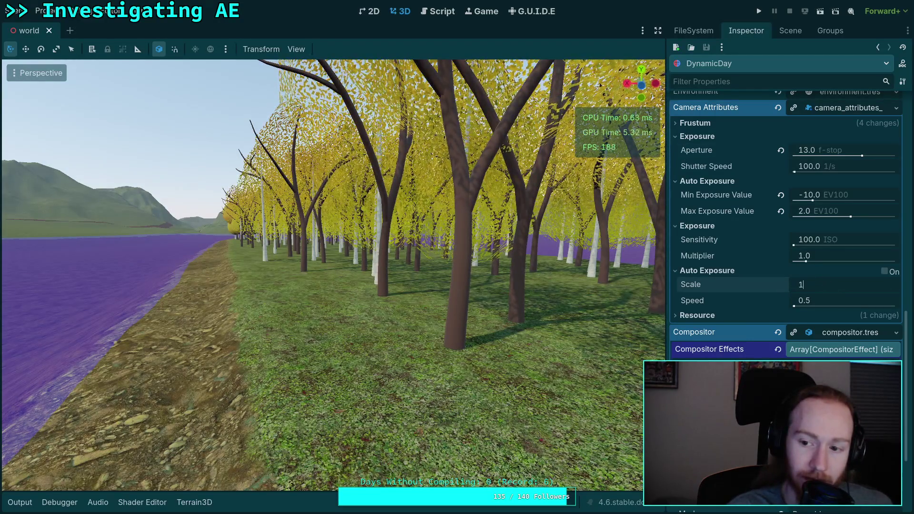
key(Return)
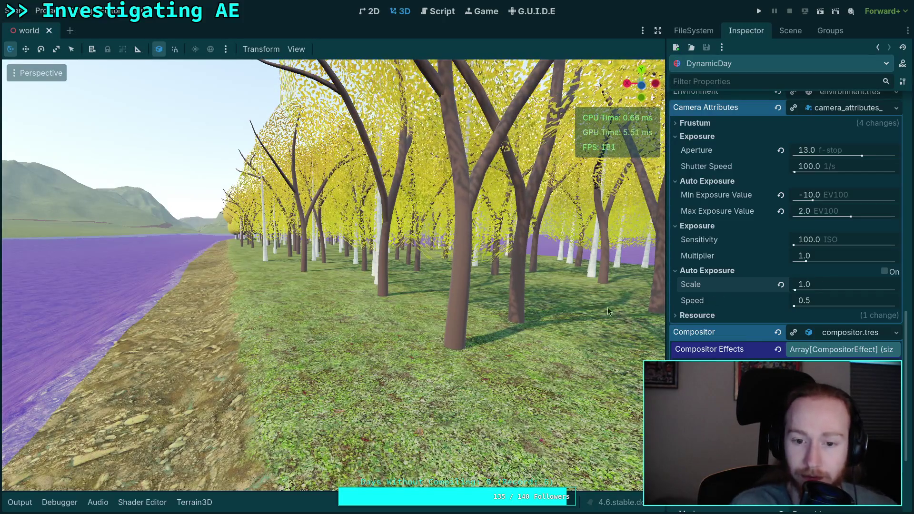
scroll(653, 274, down, 2)
scroll(714, 281, up, 3)
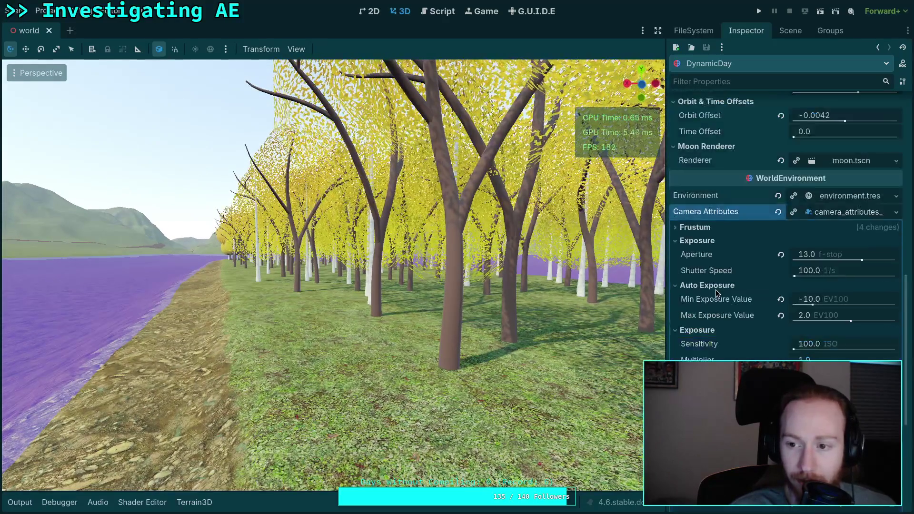
Test shutter speed and aperture changes, reset both, lower Aperture to 10.0, and fly into the forest
drag(795, 276, 797, 276)
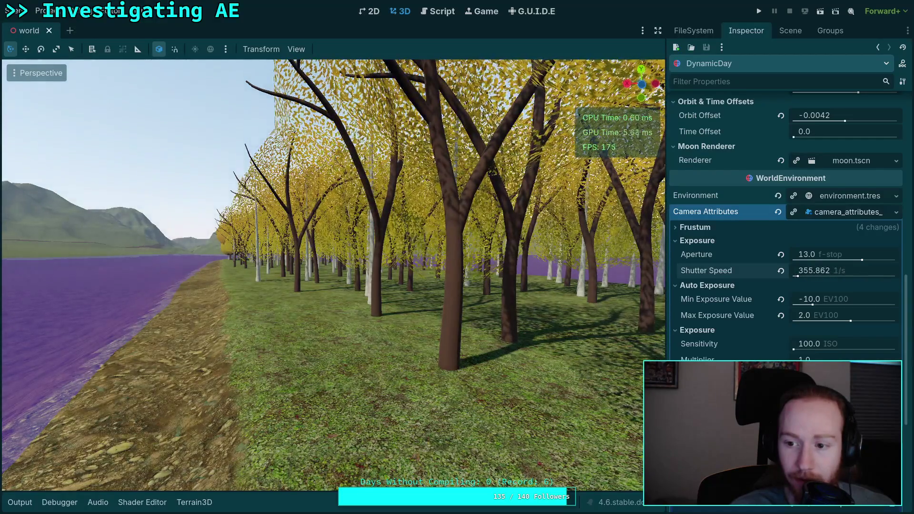
click(780, 270)
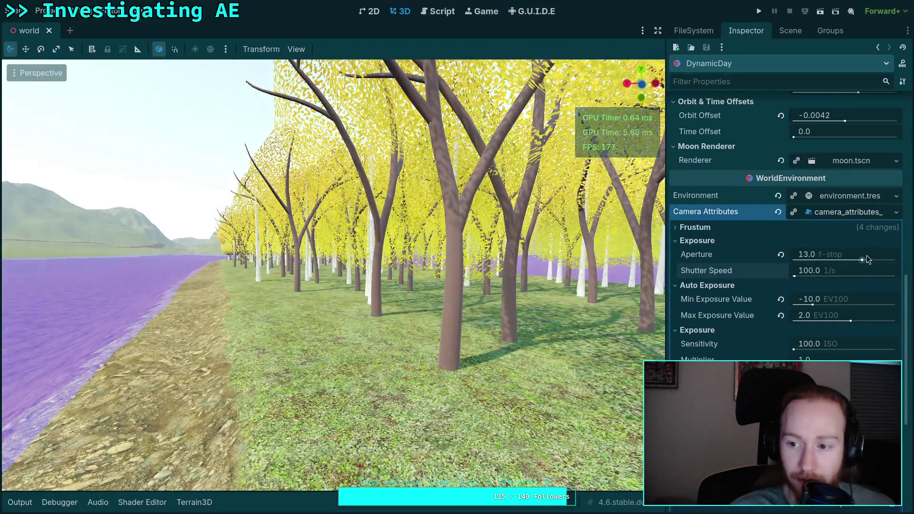
mouse_move(861, 260)
mouse_down()
mouse_move(871, 261)
mouse_move(862, 260)
mouse_up()
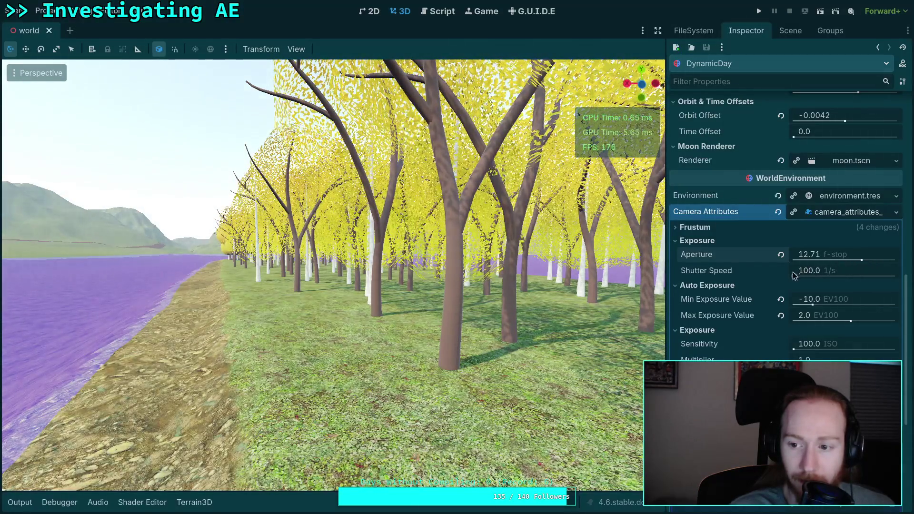
drag(794, 276, 798, 275)
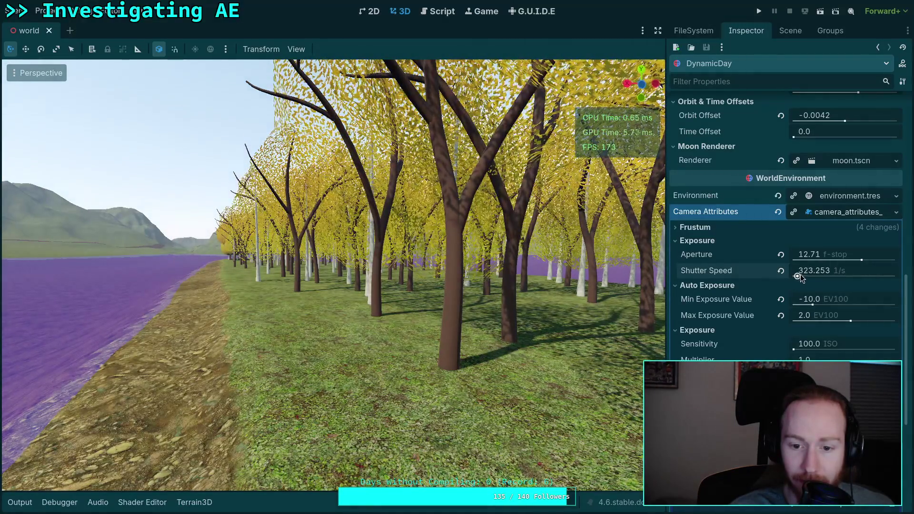
click(780, 270)
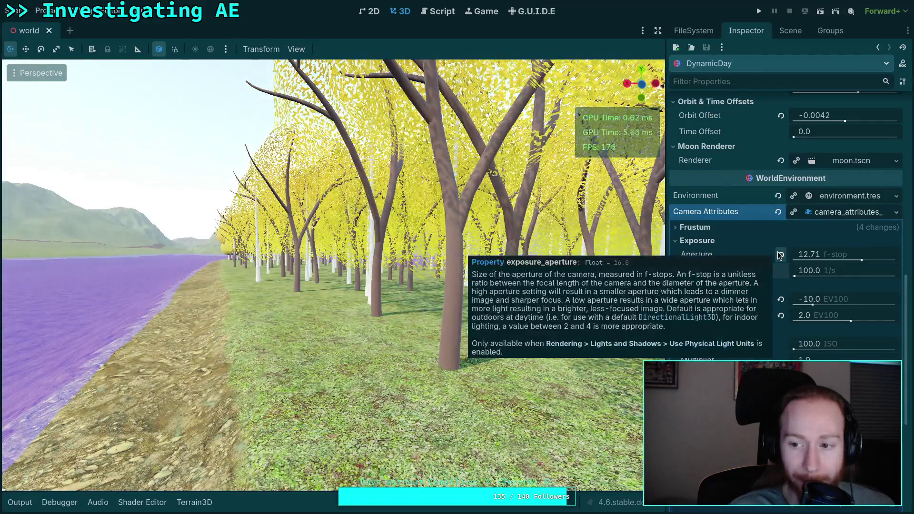
click(779, 255)
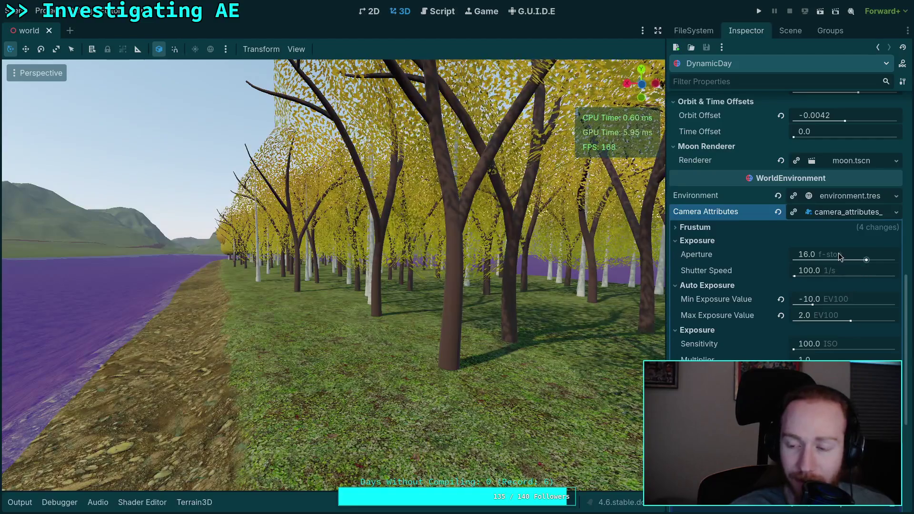
mouse_move(838, 252)
mouse_down()
mouse_move(822, 253)
mouse_move(846, 255)
mouse_up()
key(w)
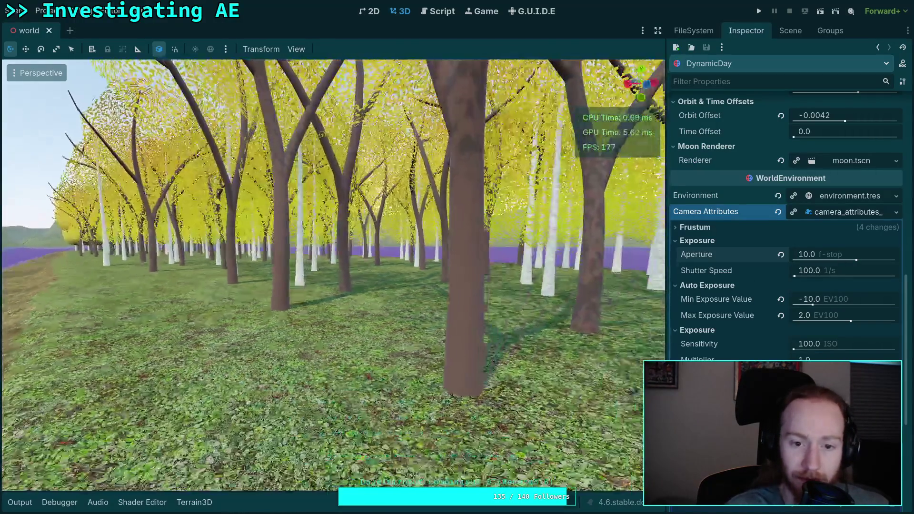
key(w)
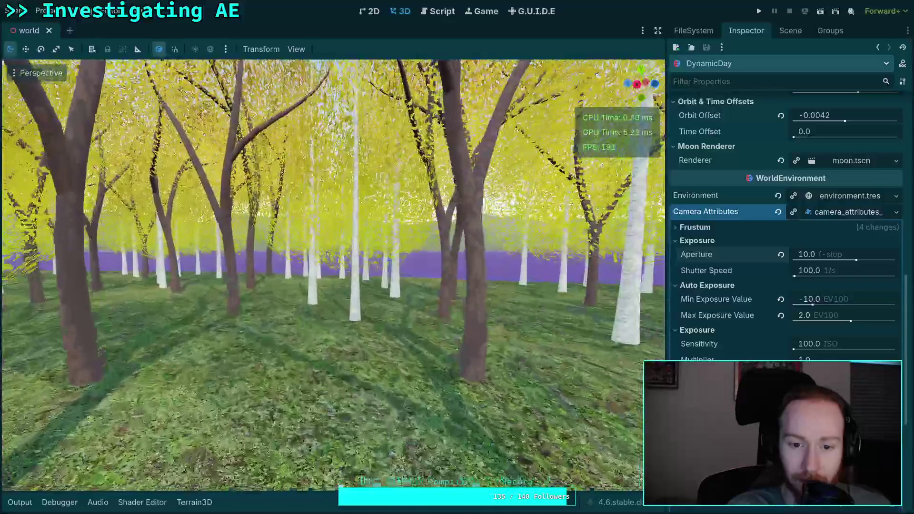
key(w)
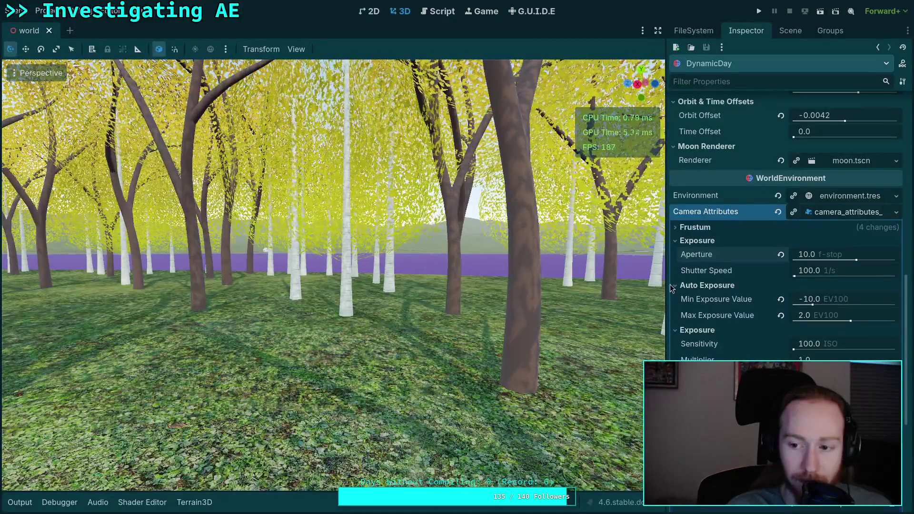
Set Shutter Speed to 150, then 120 1/s, and turn to face the tree rows
click(809, 271)
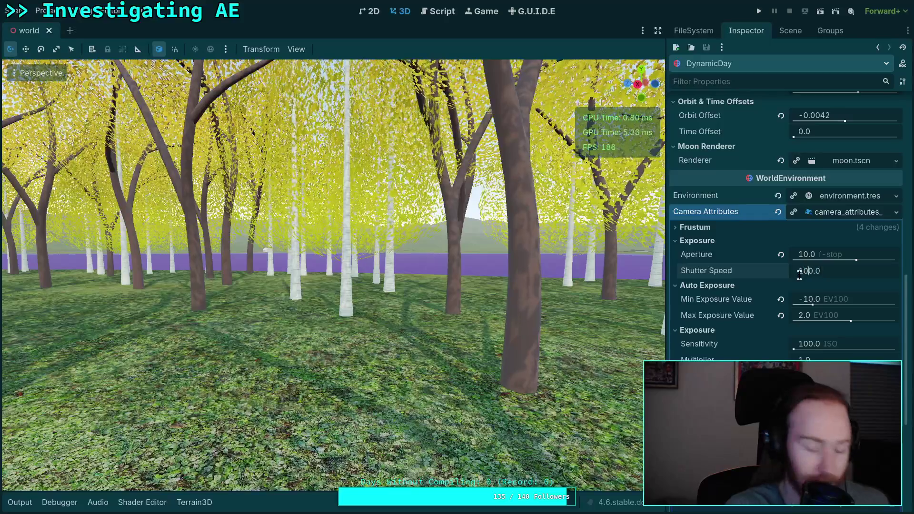
key(BackSpace)
text(5)
key(Return)
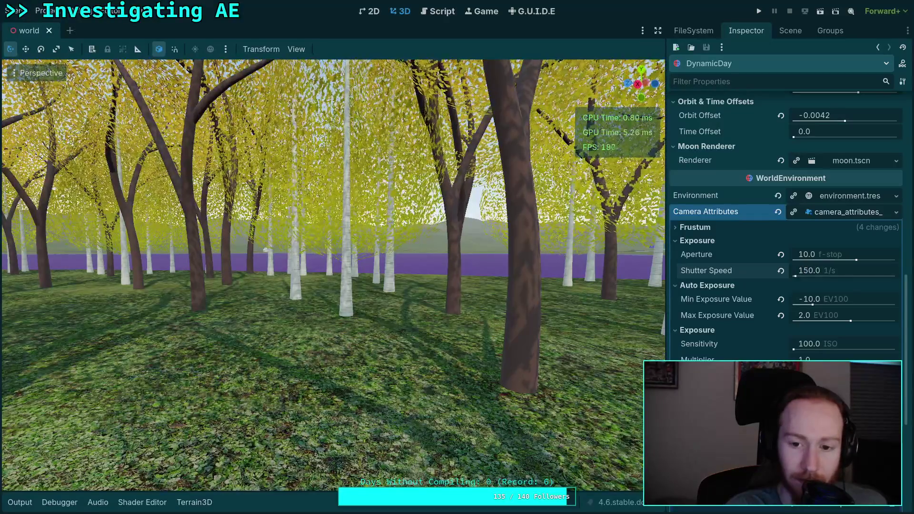
click(809, 270)
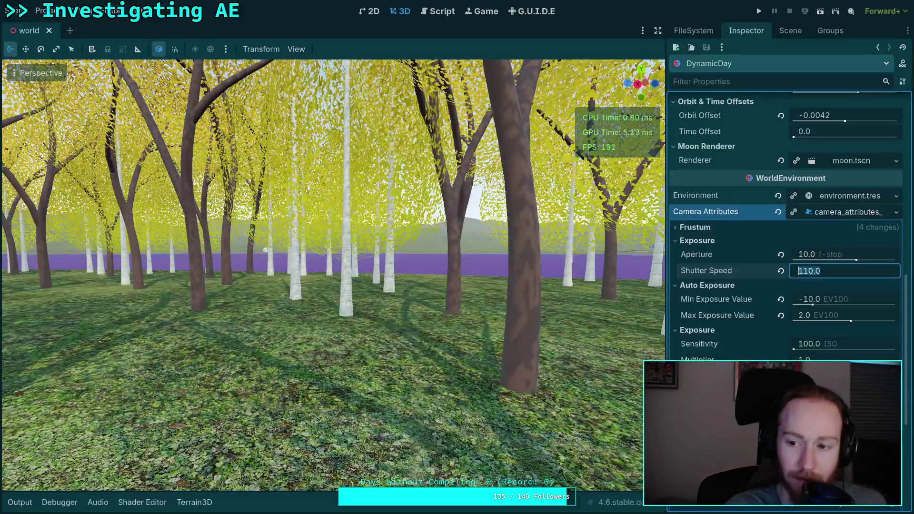
click(814, 271)
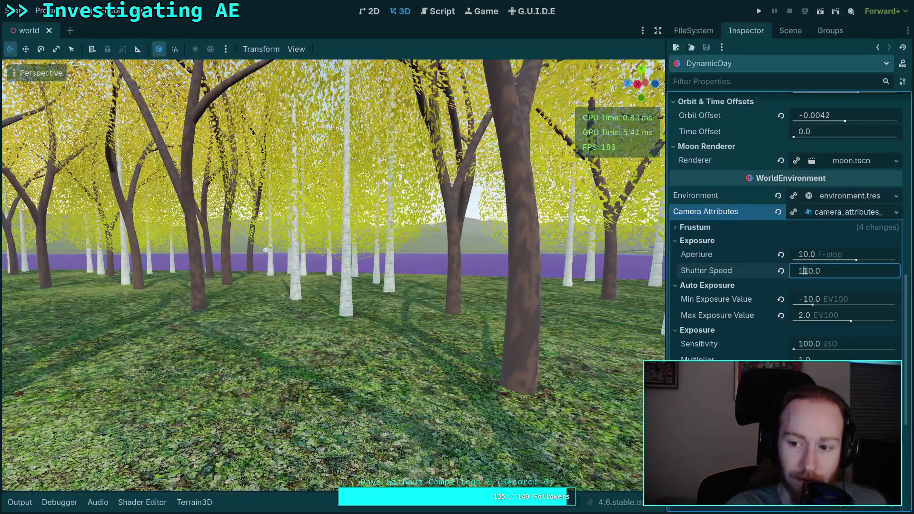
key(Return)
key(w)
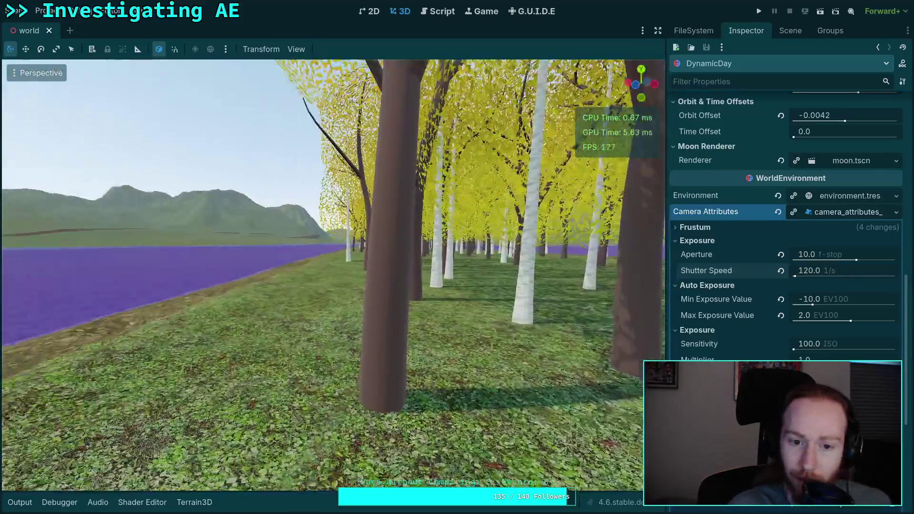
drag(333, 276, 428, 276)
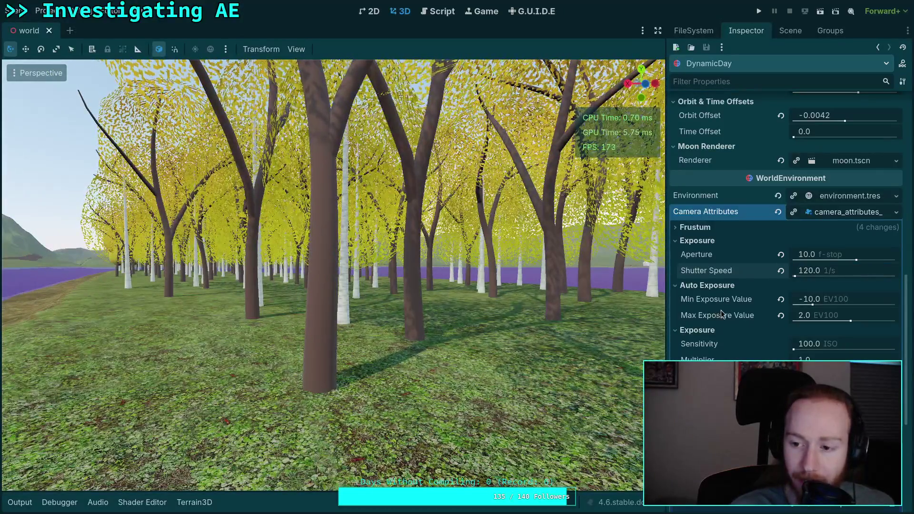
scroll(723, 316, up, 15)
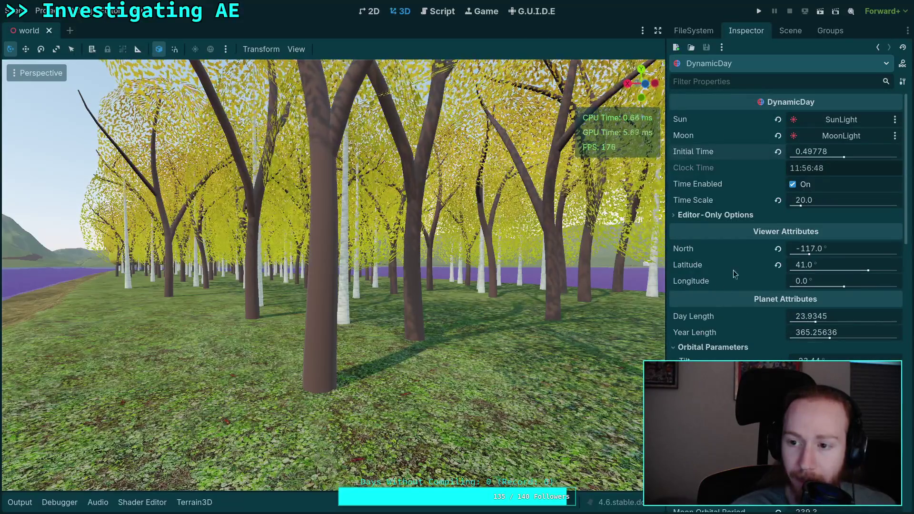
Drag DynamicDay Initial Time to 1.0 for night, glancing at auto_exposure.gd before returning to 3D
drag(808, 152, 896, 151)
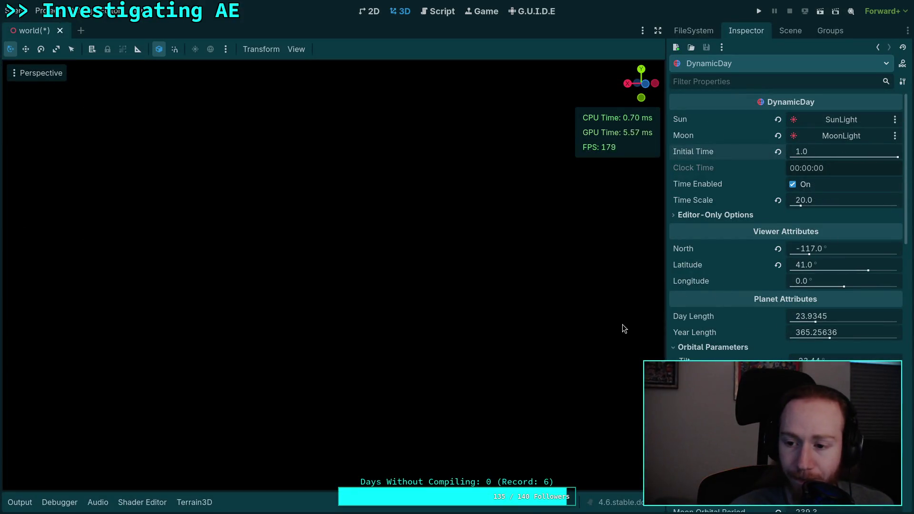
scroll(741, 348, down, 10)
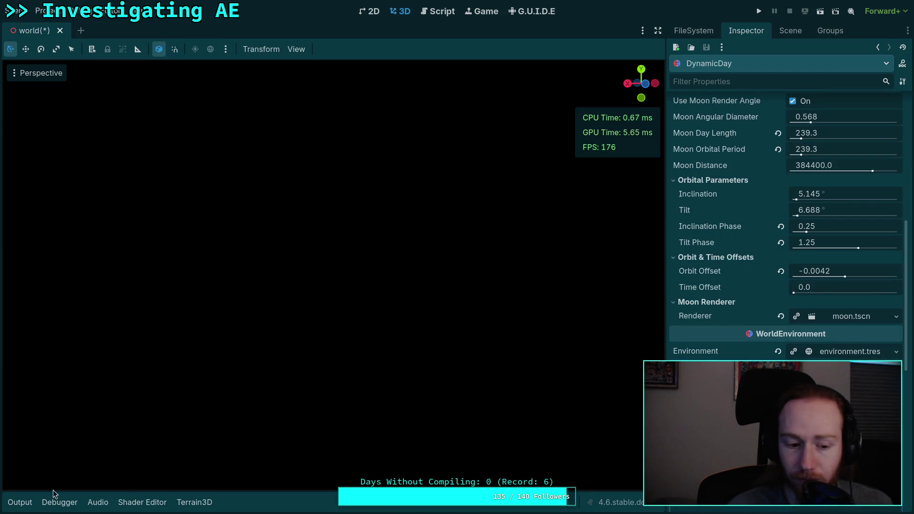
click(19, 502)
click(434, 12)
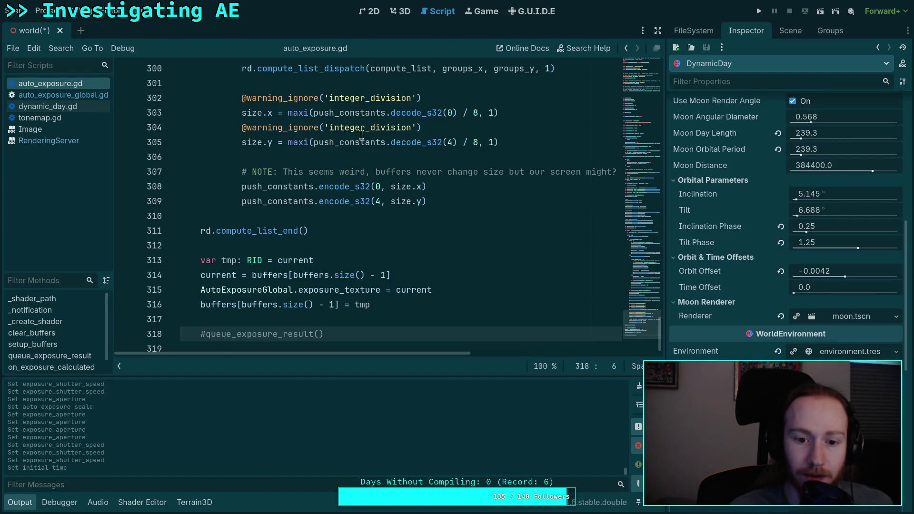
click(19, 502)
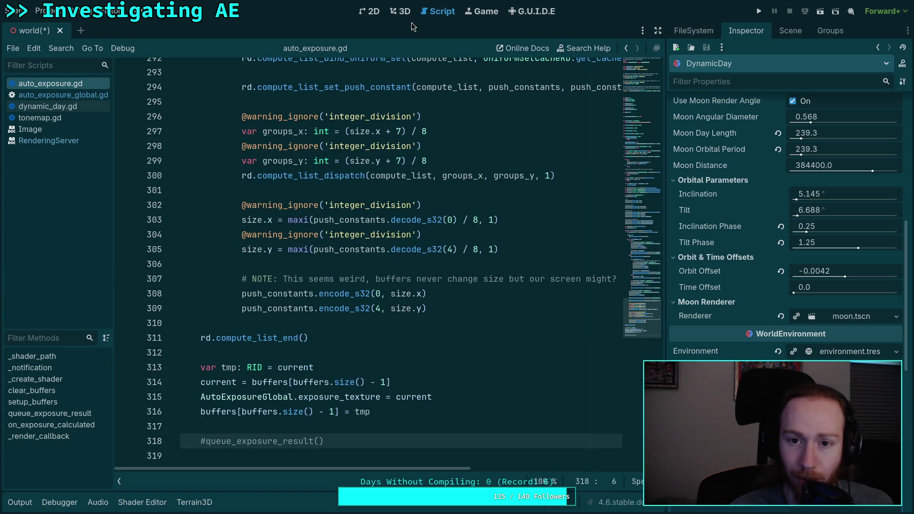
click(401, 11)
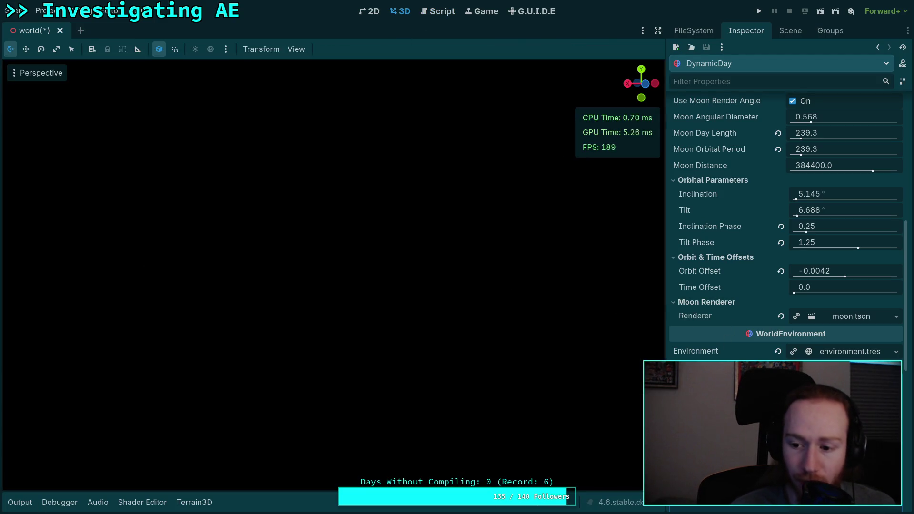
scroll(785, 226, down, 5)
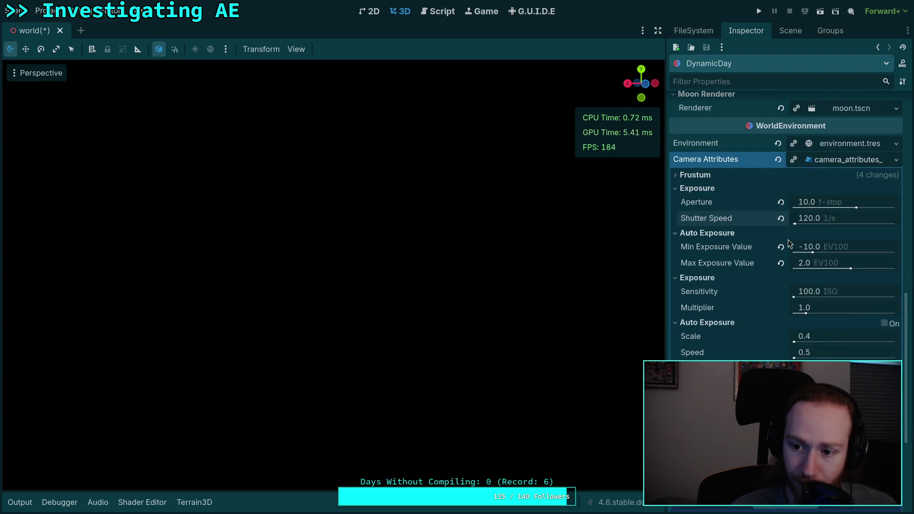
Try Min Exposure Value settings of -12, -11 and -10.5 EV100 on the night forest
mouse_move(831, 248)
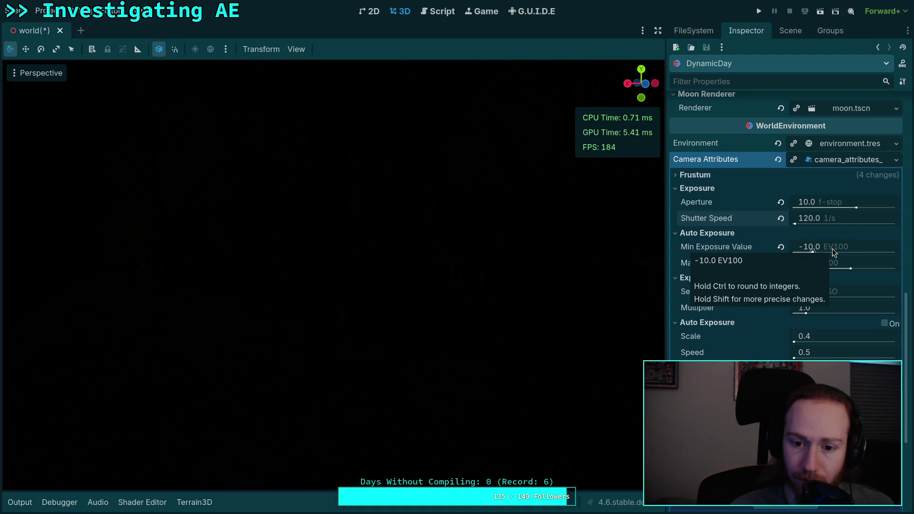
click(835, 247)
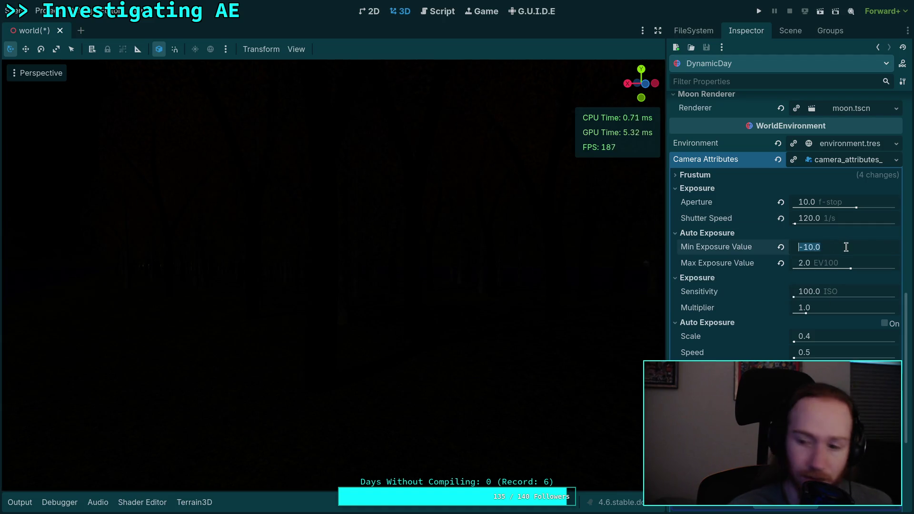
text(-12)
key(Return)
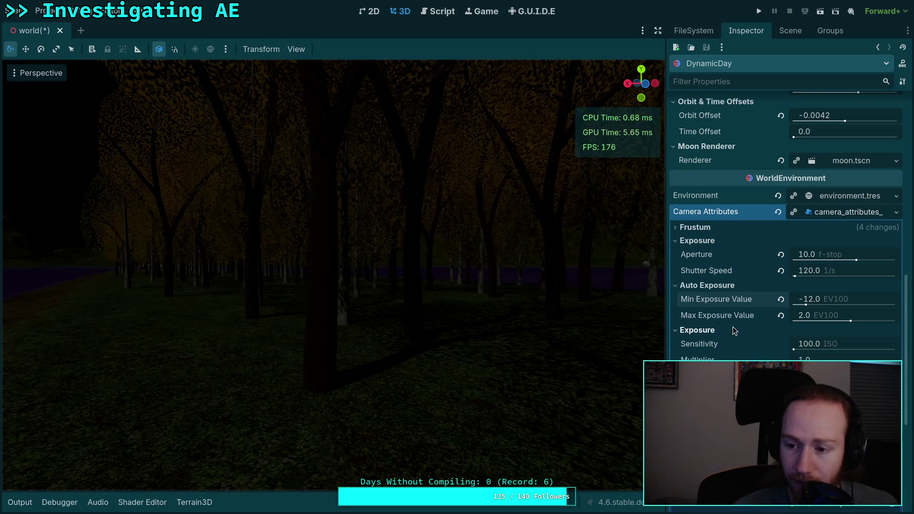
click(846, 298)
click(846, 299)
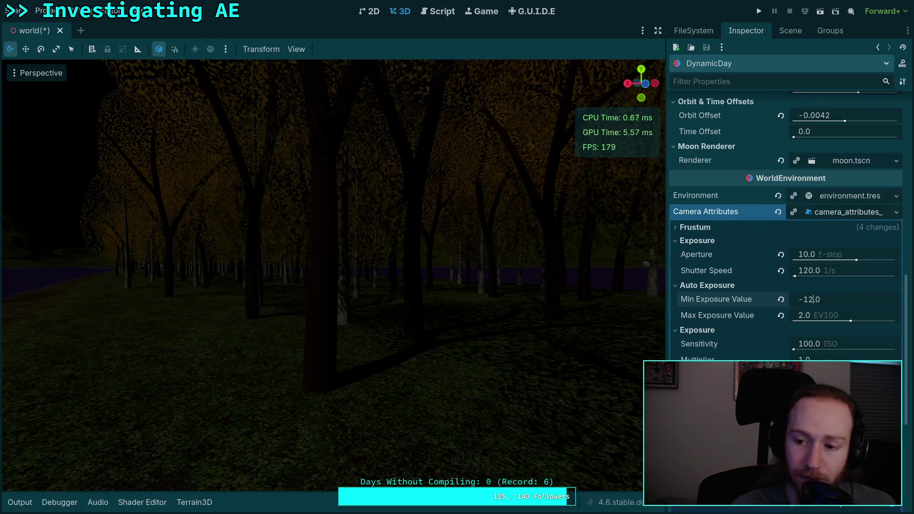
key(Delete)
text(1)
key(Return)
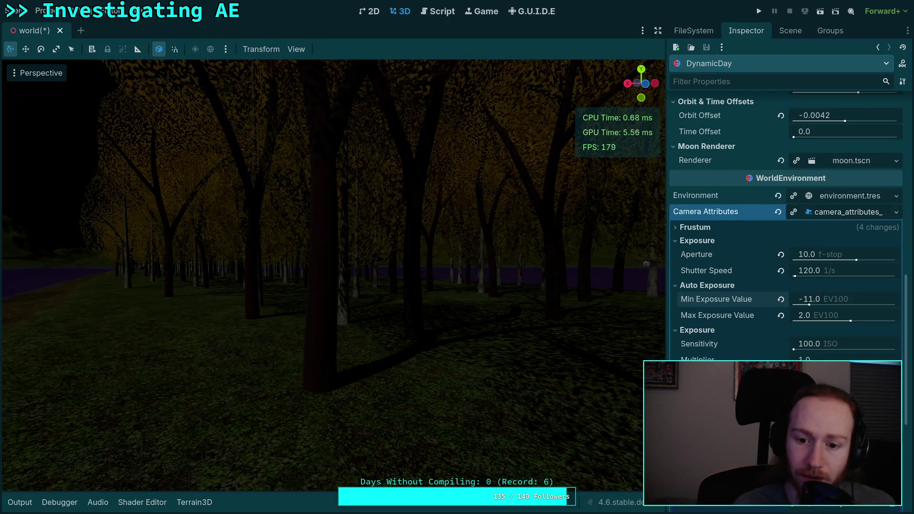
click(846, 298)
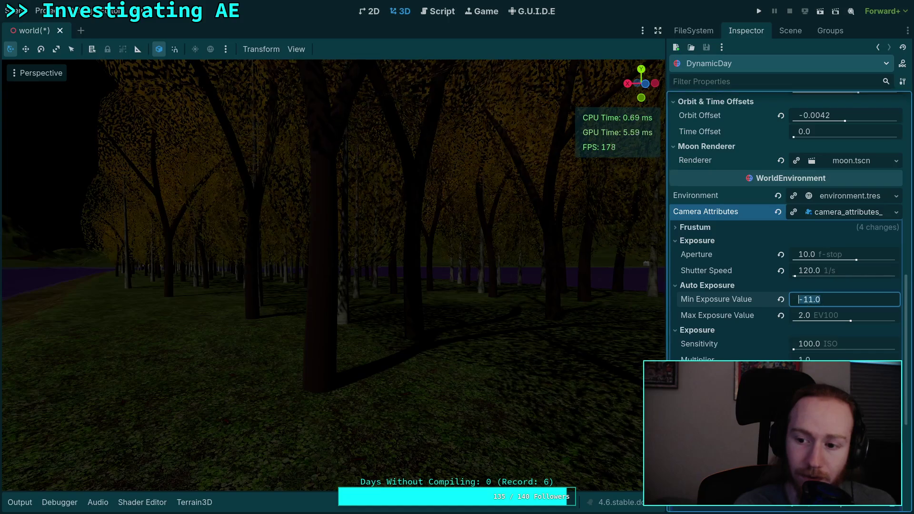
click(846, 299)
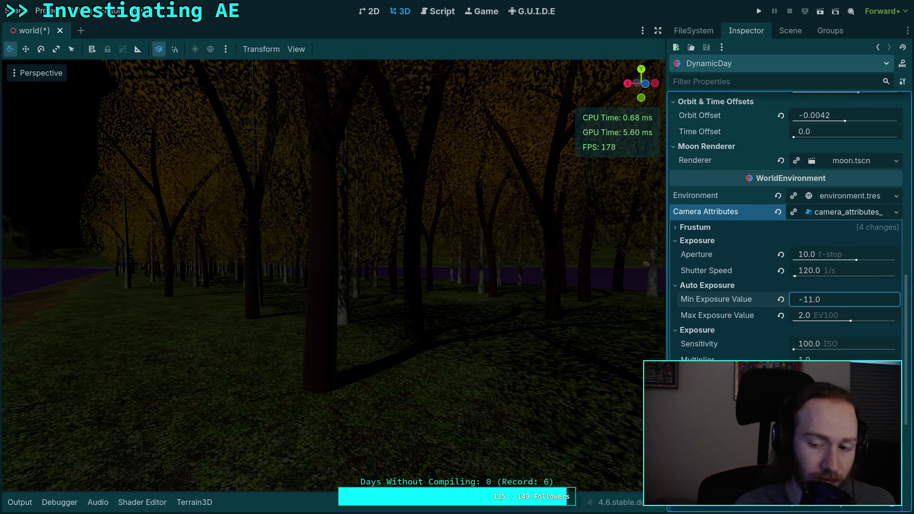
click(809, 298)
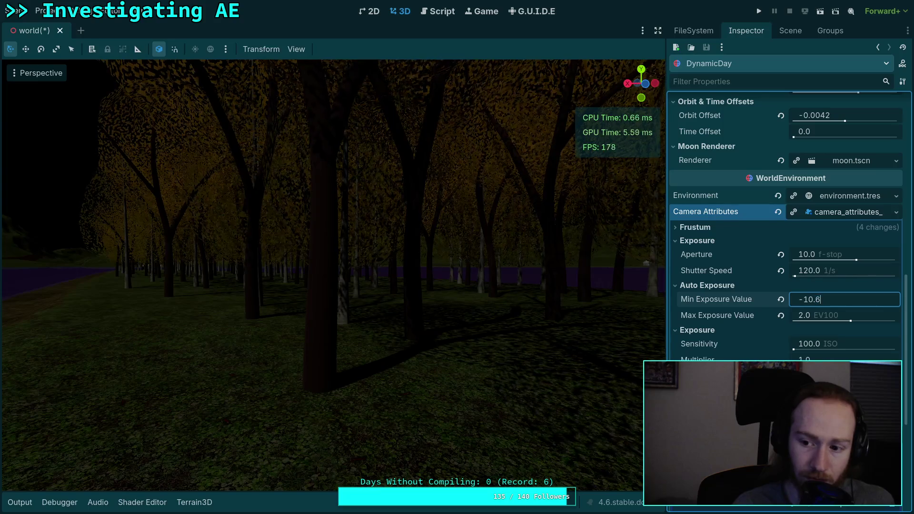
key(Return)
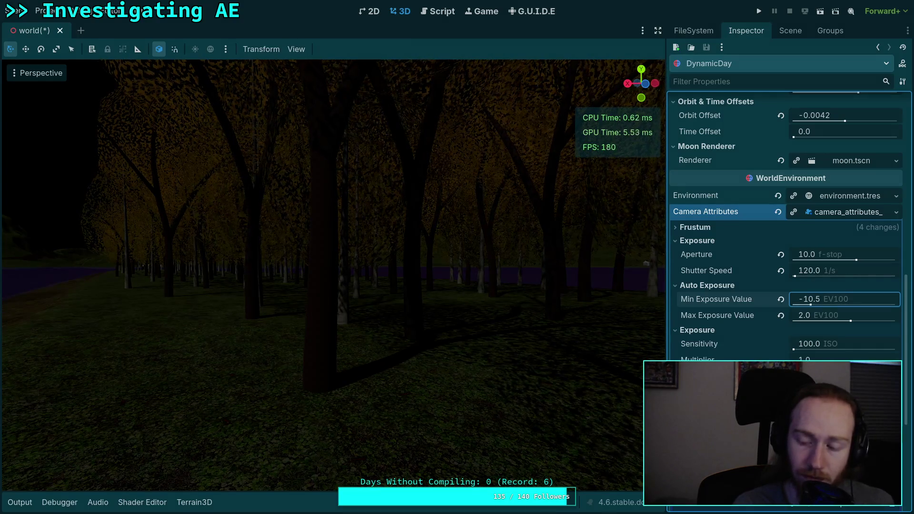
Step Min Exposure Value through -10 and -9.5, settling at -9.0 EV100
click(846, 298)
text(-10.0)
key(Return)
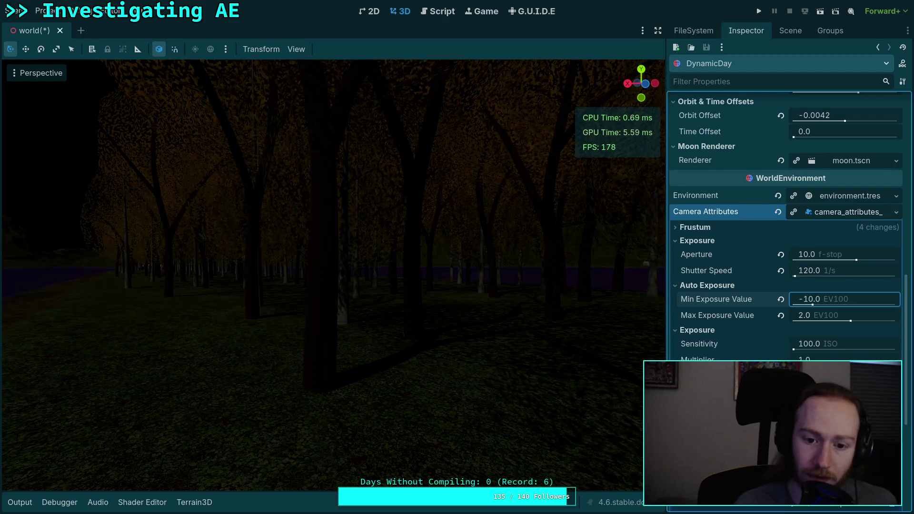
click(846, 299)
click(801, 299)
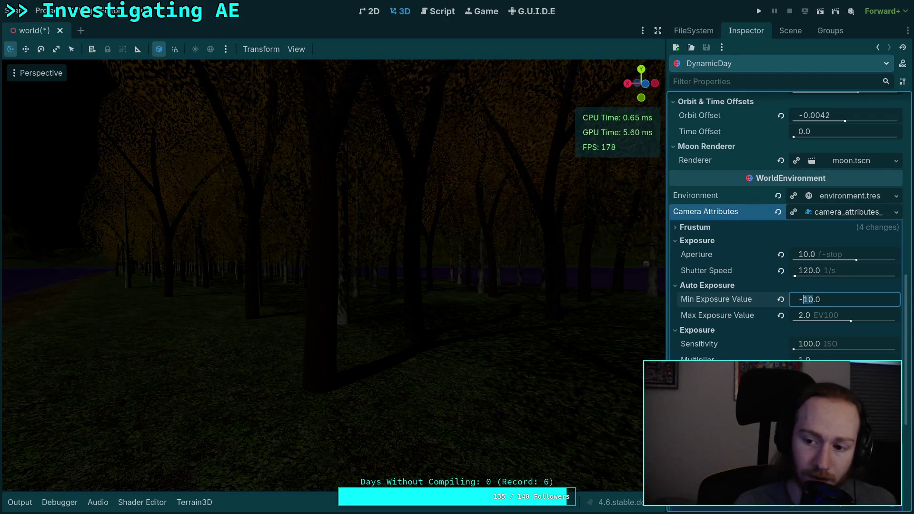
text(9)
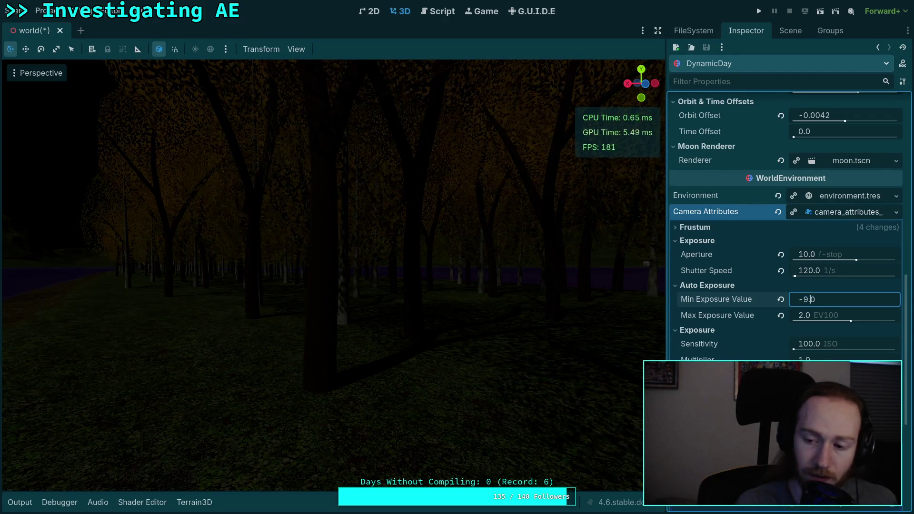
key(BackSpace)
text(5)
key(Return)
click(815, 299)
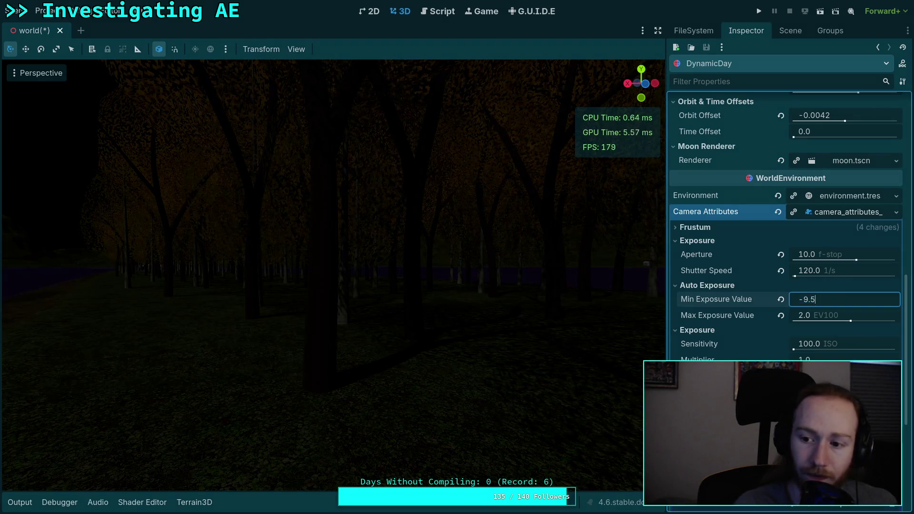
key(Return)
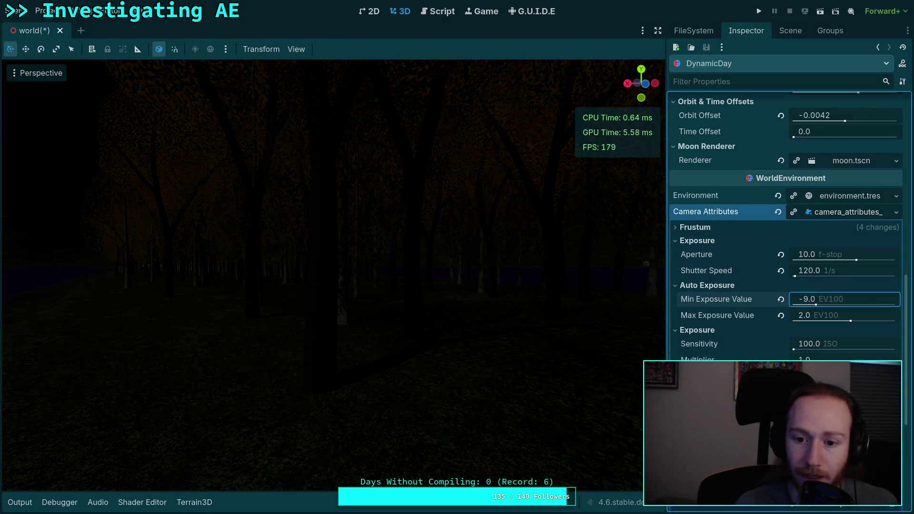
Try Min Exposure Value of -8.5, then -8.7 EV100 while orbiting the dark forest
click(810, 299)
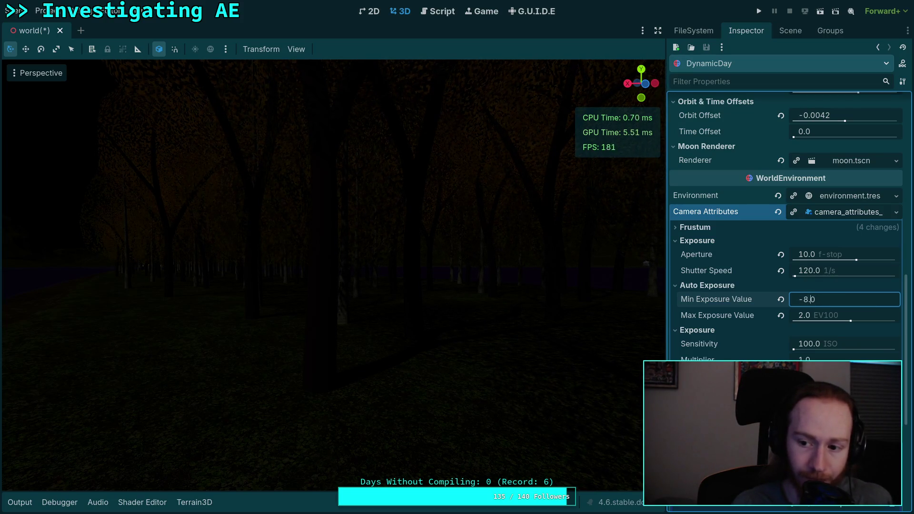
text(-8.5)
key(Return)
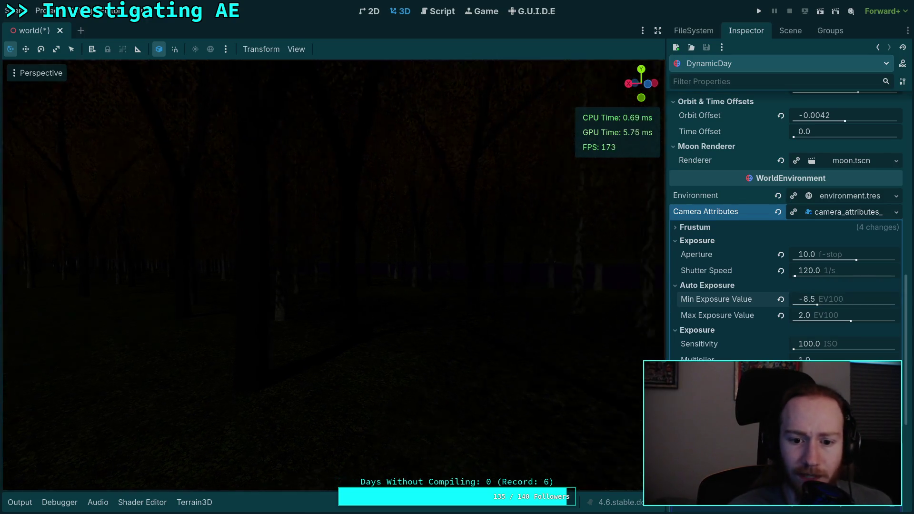
drag(333, 238, 419, 238)
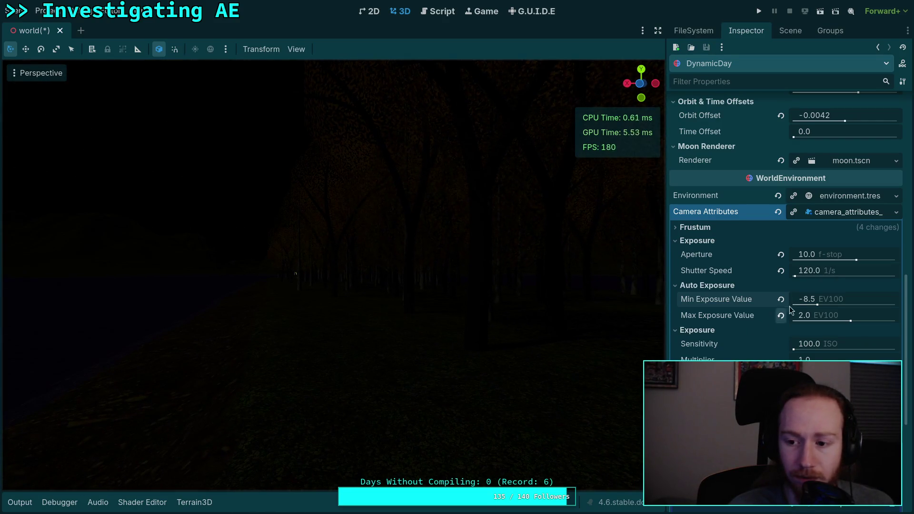
click(836, 299)
key(Right)
key(shift+Left)
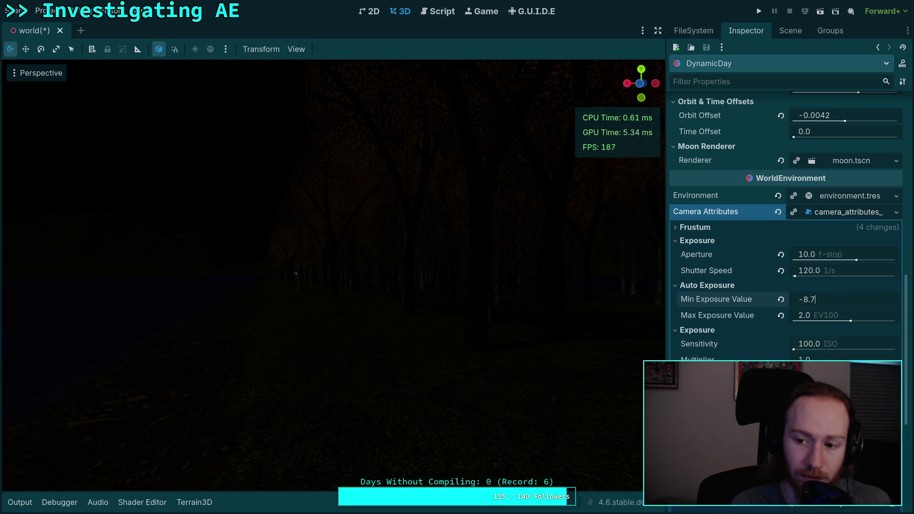
key(Return)
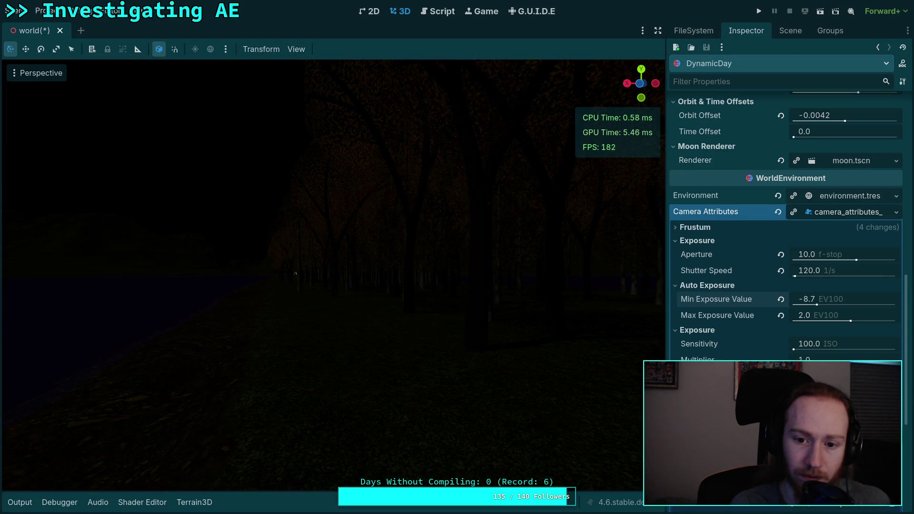
Refine Min Exposure Value to -8.6, then -8.55 EV100, and orbit to check
key(Return)
key(Right)
key(BackSpace)
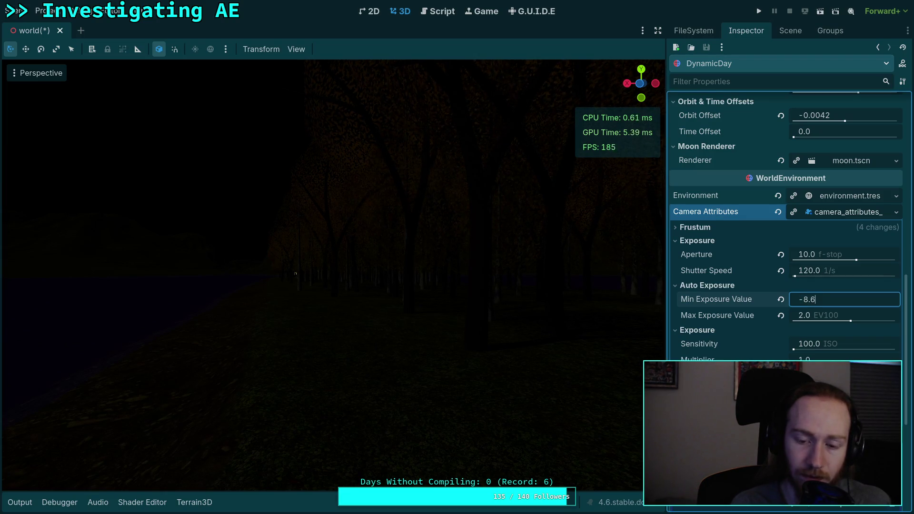
key(Return)
key(Return)
key(Right)
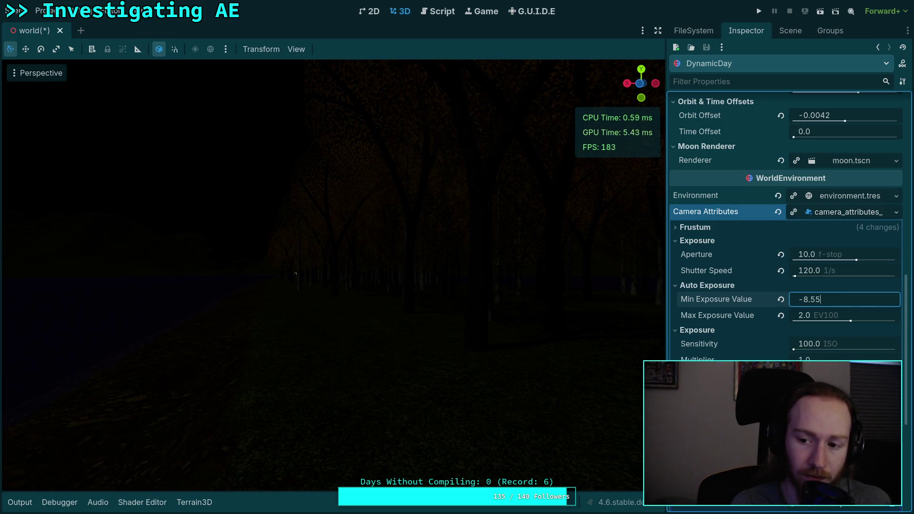
key(Return)
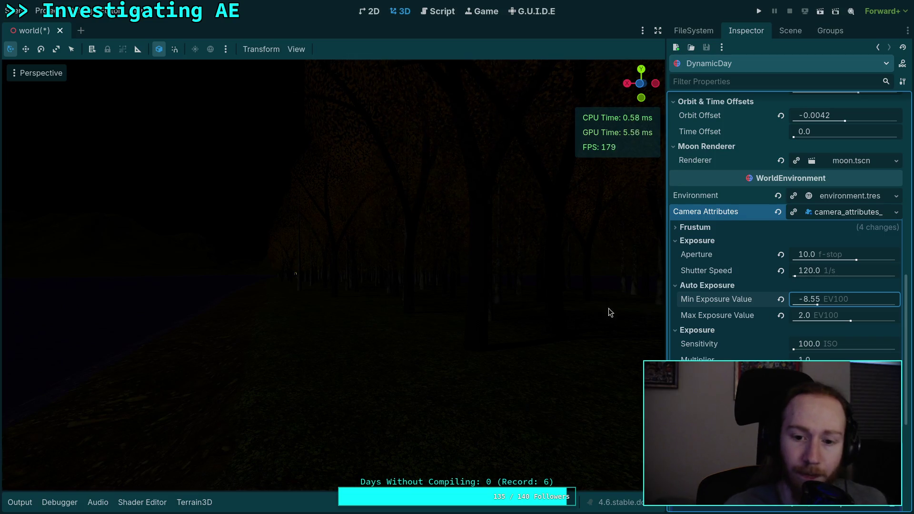
drag(609, 310, 536, 259)
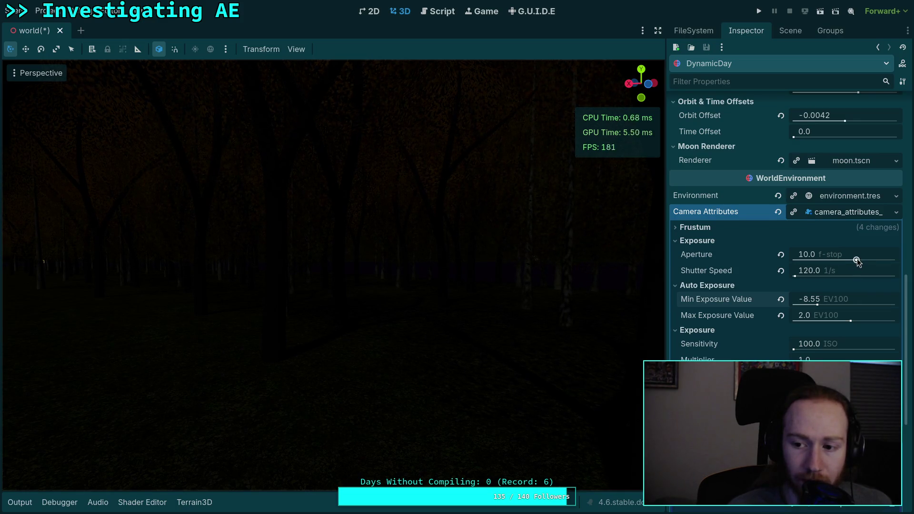
drag(857, 259, 829, 258)
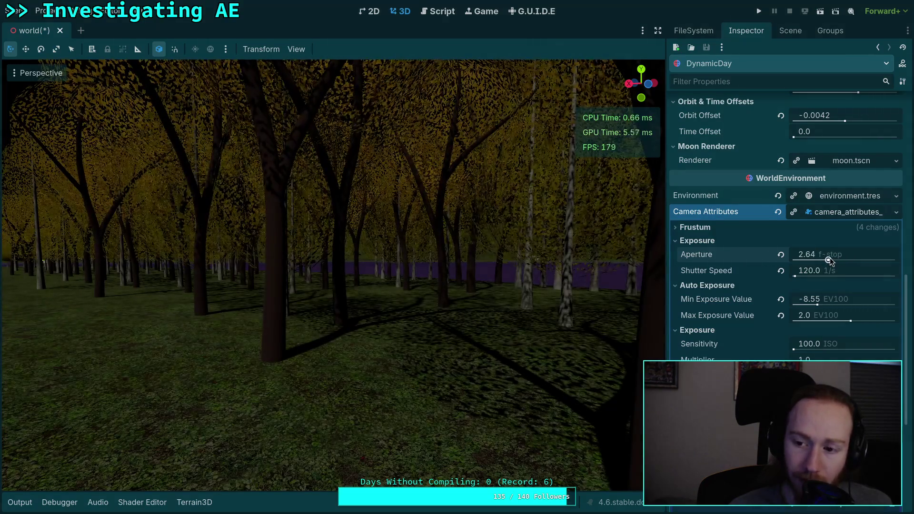
click(837, 255)
text(5)
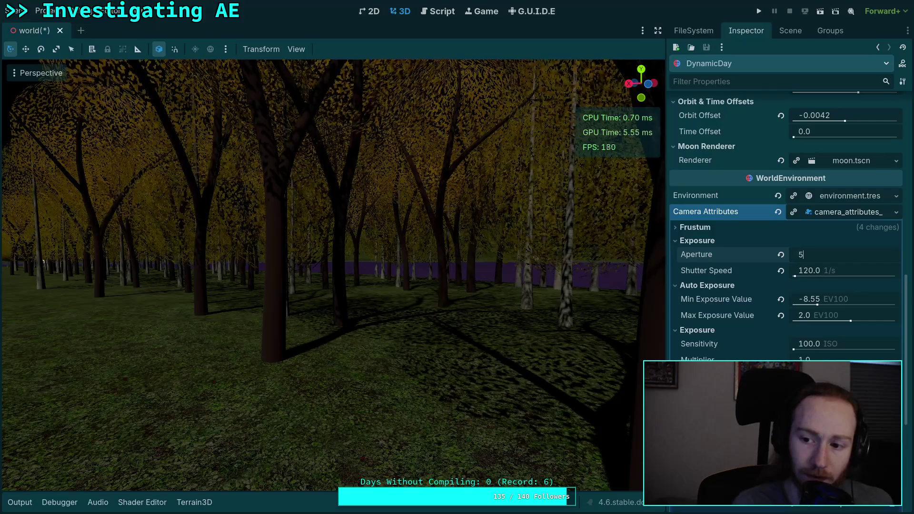
key(Return)
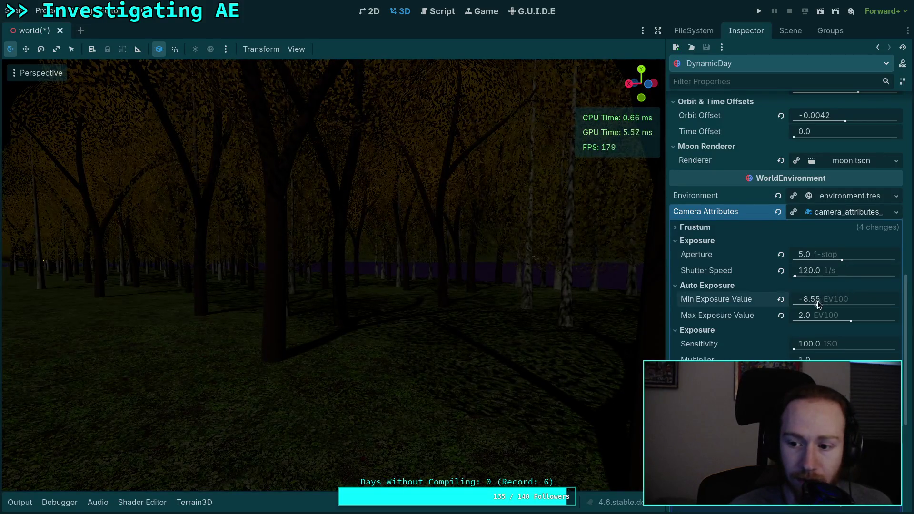
drag(817, 300, 831, 301)
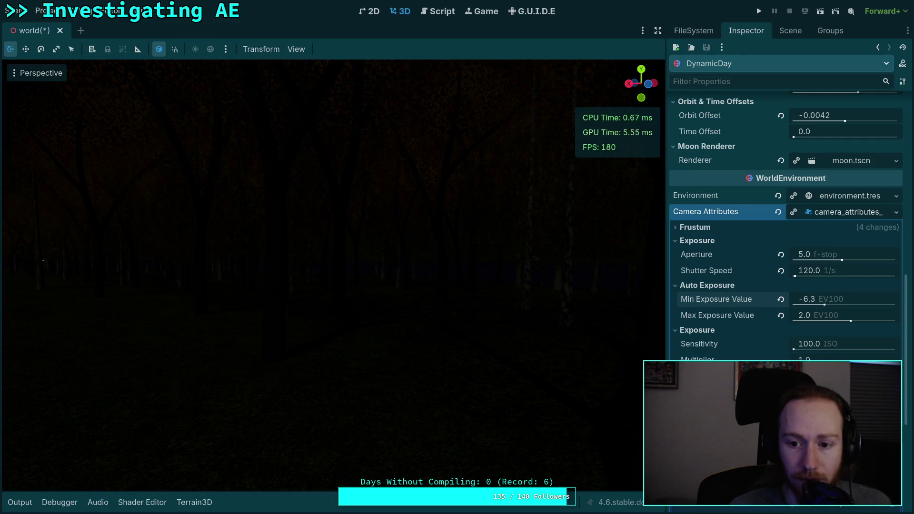
drag(44, 261, 304, 274)
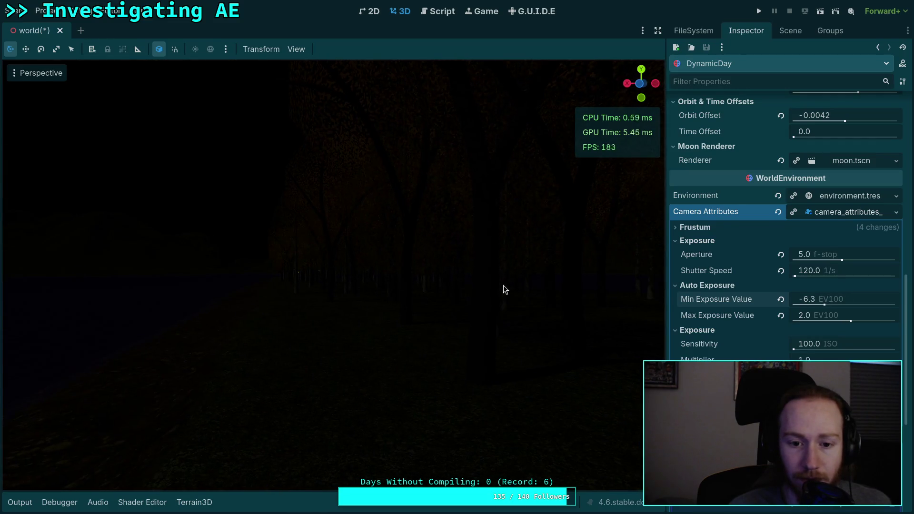
click(836, 257)
text(10)
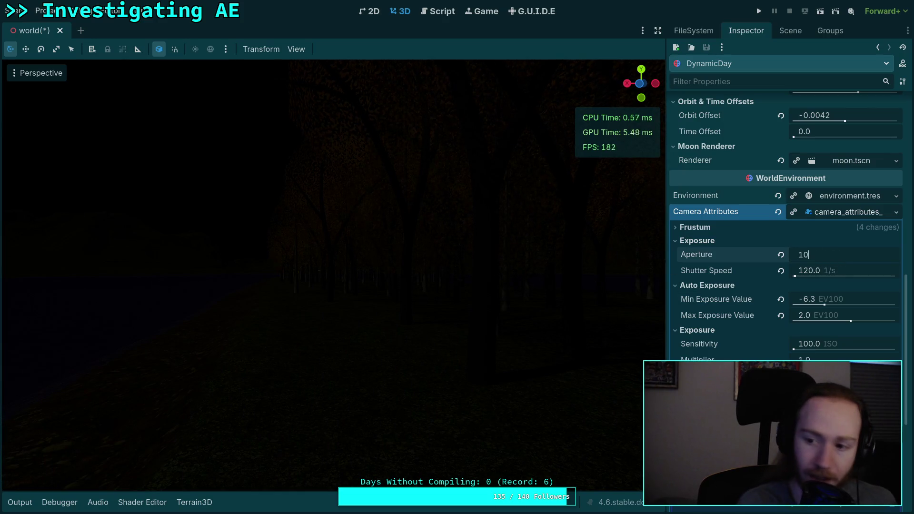
key(Return)
click(840, 299)
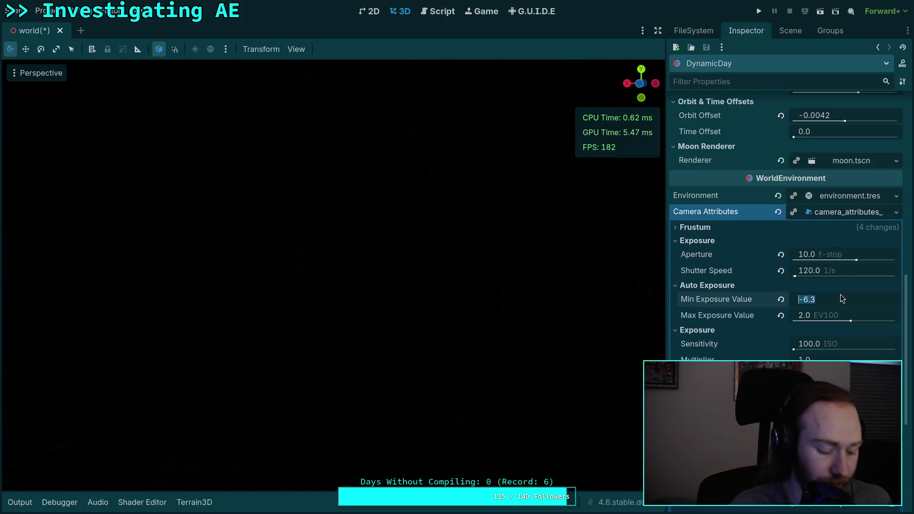
text(-)
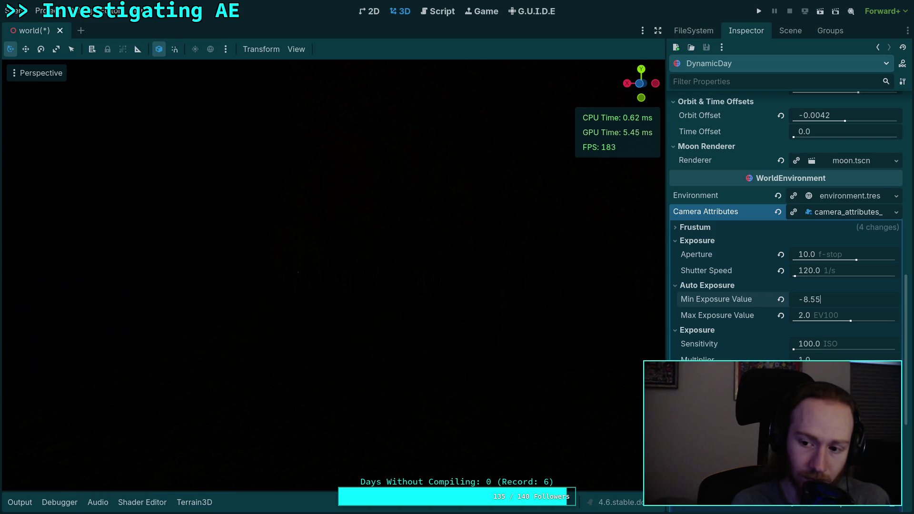
Restore Min Exposure Value to -8.55, inspect the night forest, and save the world scene
key(Return)
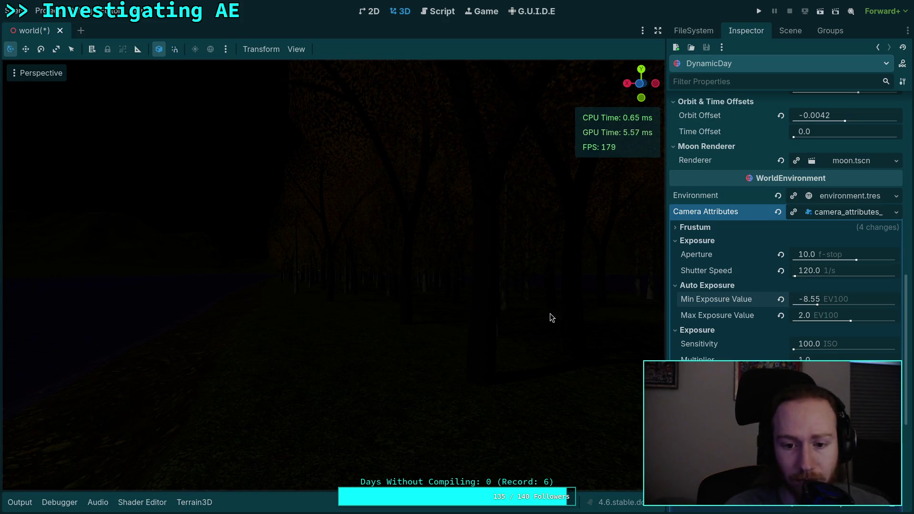
drag(551, 318, 380, 317)
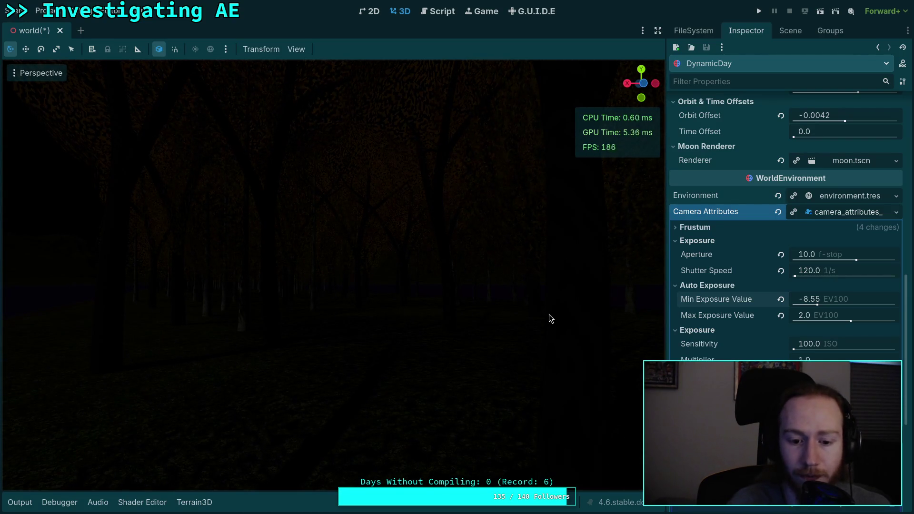
drag(537, 320, 495, 320)
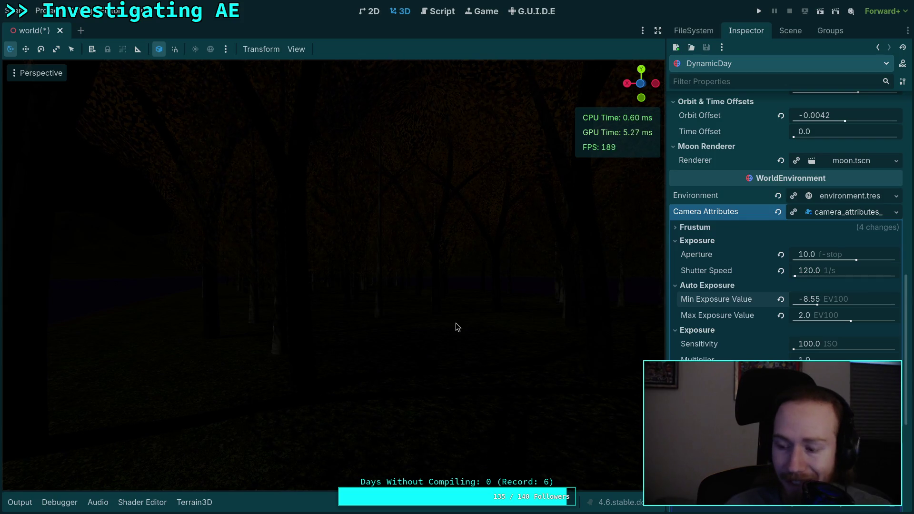
drag(489, 323, 471, 322)
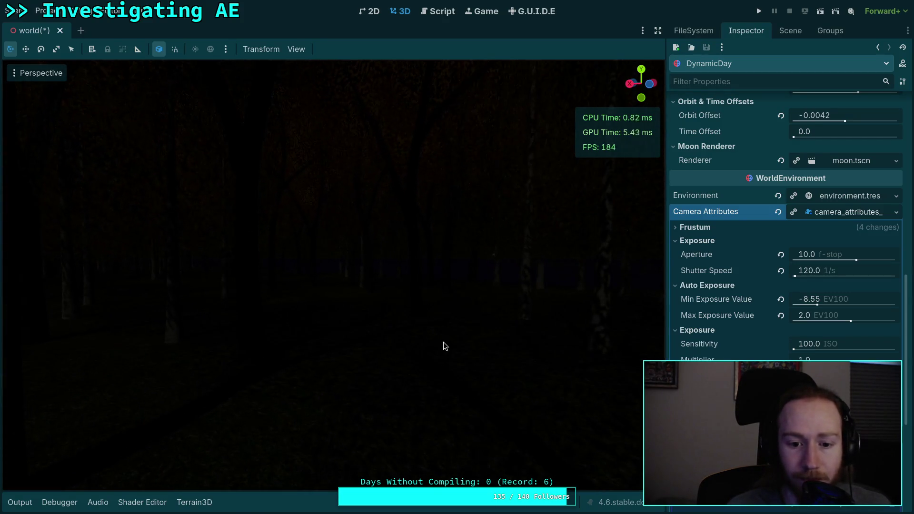
key(ctrl+s)
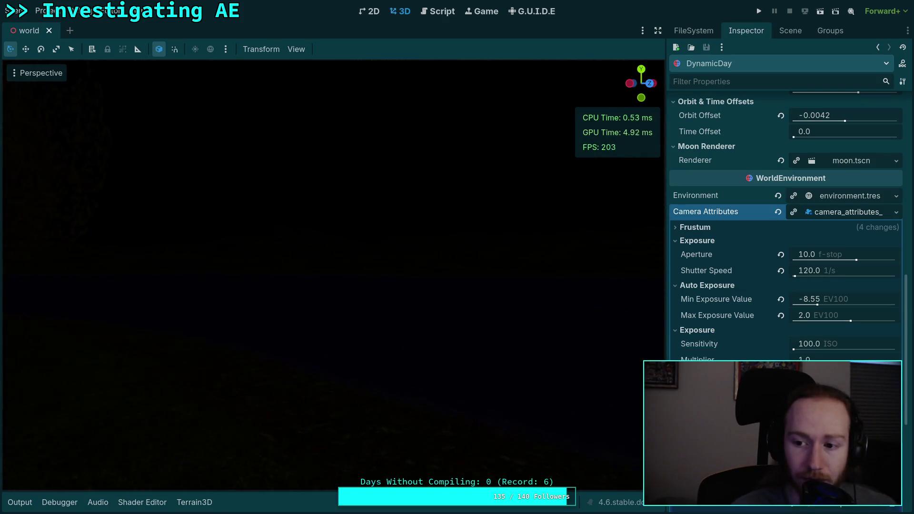
Move the DynamicDay time of day between about 19:00 and 18:31 while turning toward the forest
scroll(720, 295, up, 10)
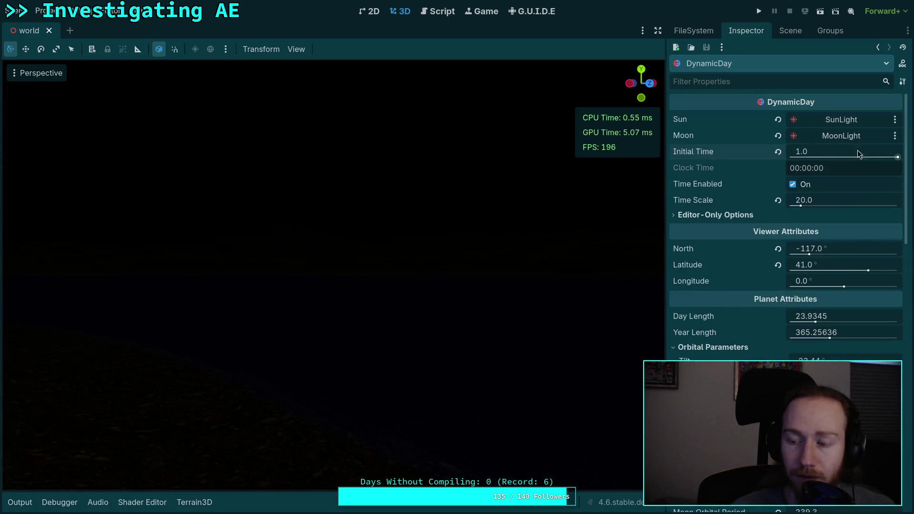
drag(858, 151, 842, 151)
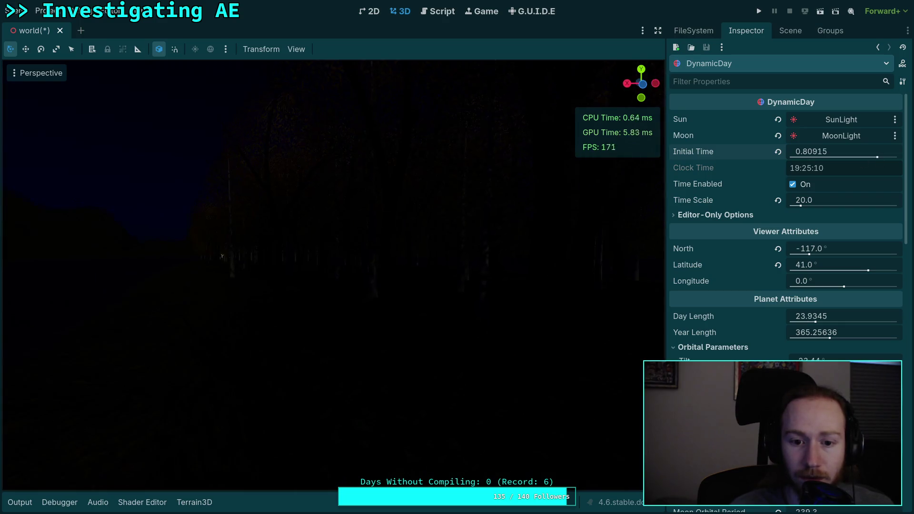
drag(640, 188, 429, 283)
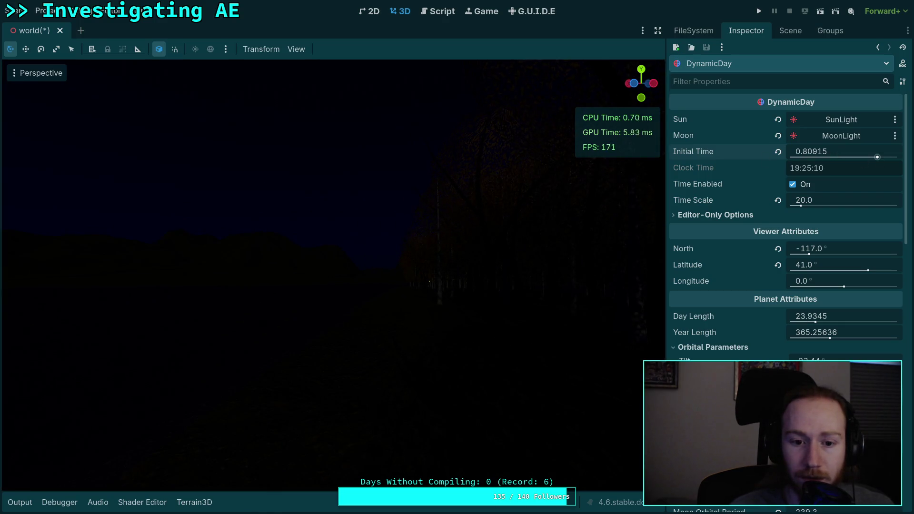
drag(811, 151, 805, 151)
drag(333, 237, 181, 247)
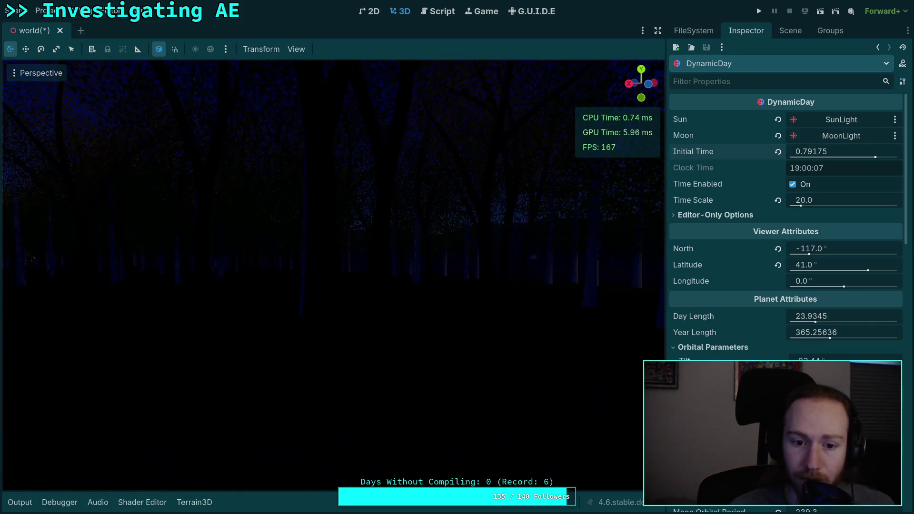
drag(811, 151, 799, 151)
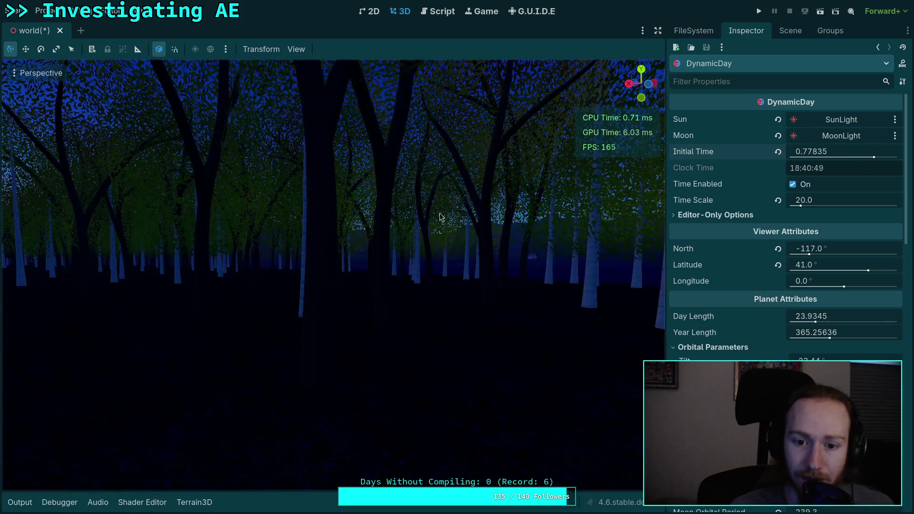
mouse_move(285, 161)
mouse_down()
mouse_move(381, 161)
mouse_move(352, 162)
mouse_move(376, 162)
mouse_move(362, 171)
mouse_move(333, 157)
mouse_move(460, 213)
mouse_up()
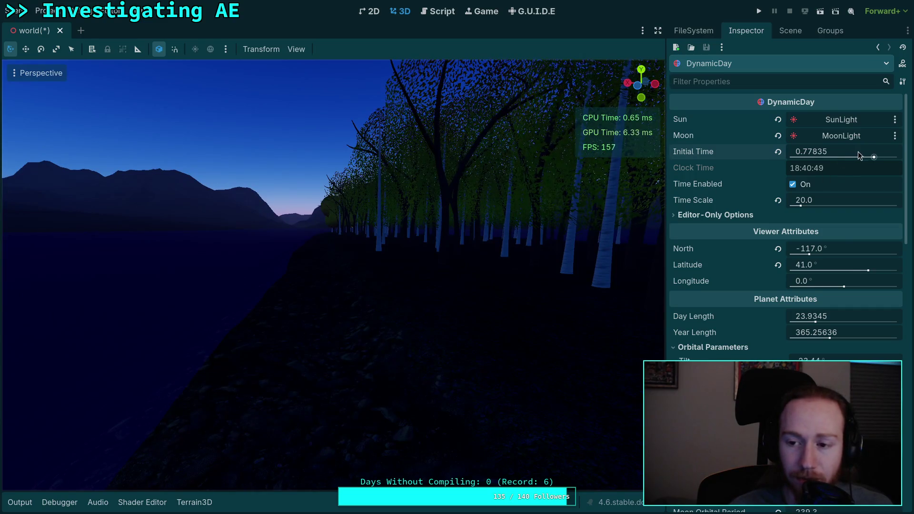
drag(859, 155, 857, 156)
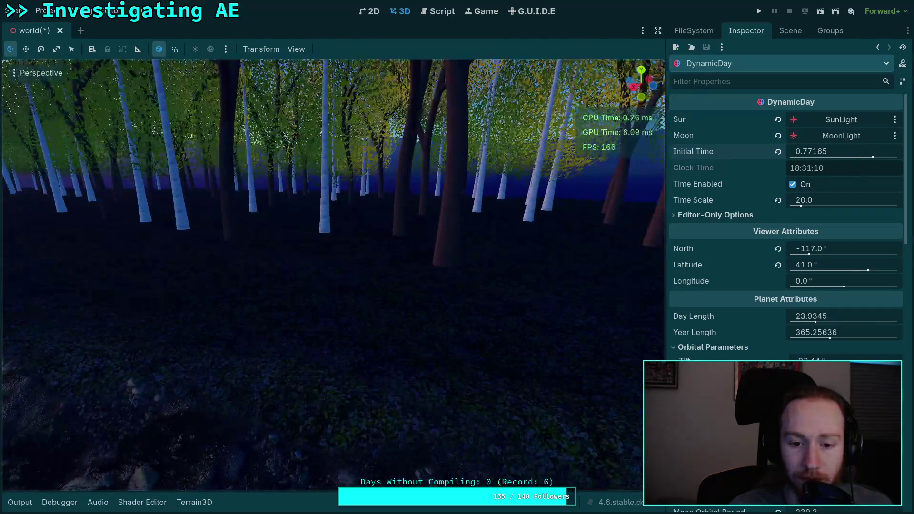
drag(333, 238, 238, 238)
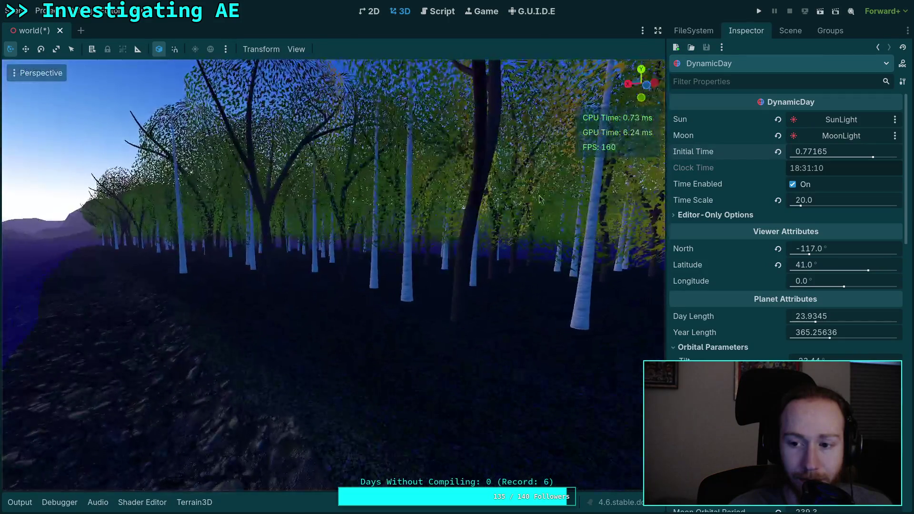
Pull the time of day earlier into daylight around 18:18 and fly toward the water
scroll(723, 248, down, 10)
scroll(718, 252, down, 3)
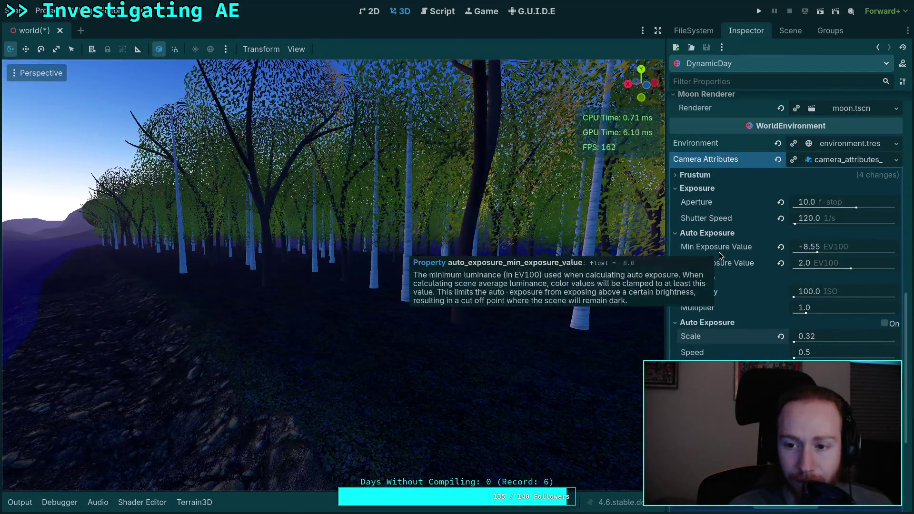
scroll(720, 255, down, 3)
scroll(751, 337, down, 8)
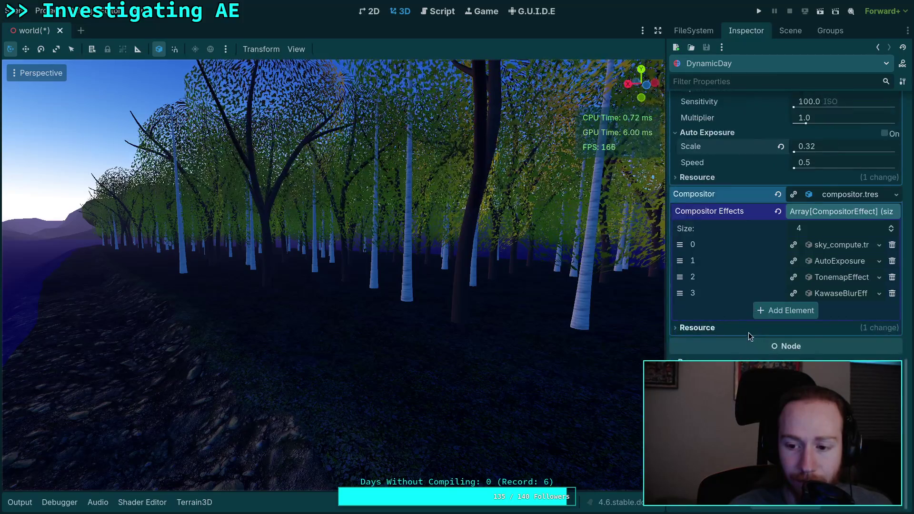
scroll(748, 332, up, 6)
scroll(837, 302, up, 2)
scroll(744, 318, up, 14)
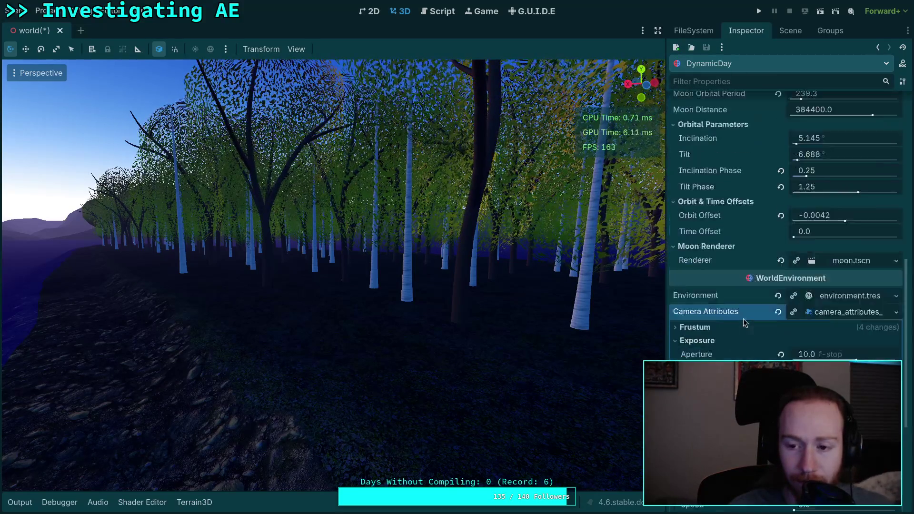
scroll(742, 315, up, 7)
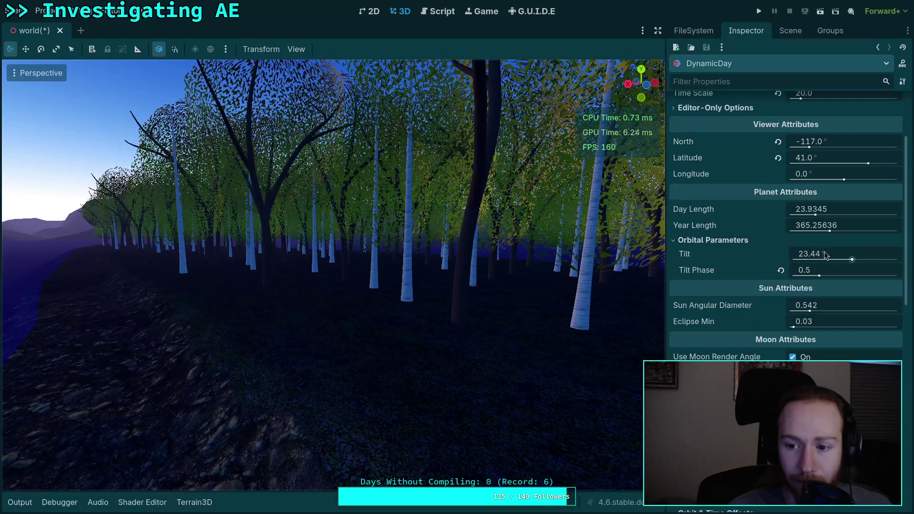
scroll(718, 266, up, 3)
drag(835, 152, 818, 152)
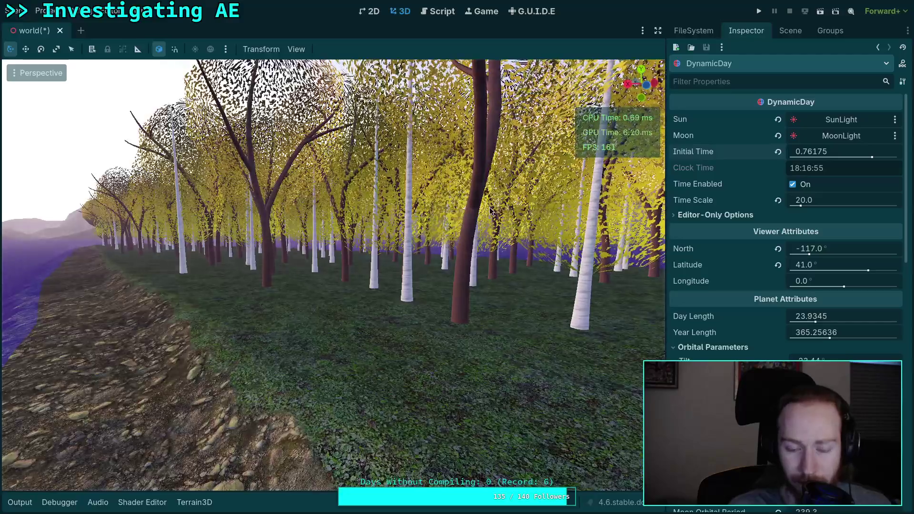
key(w)
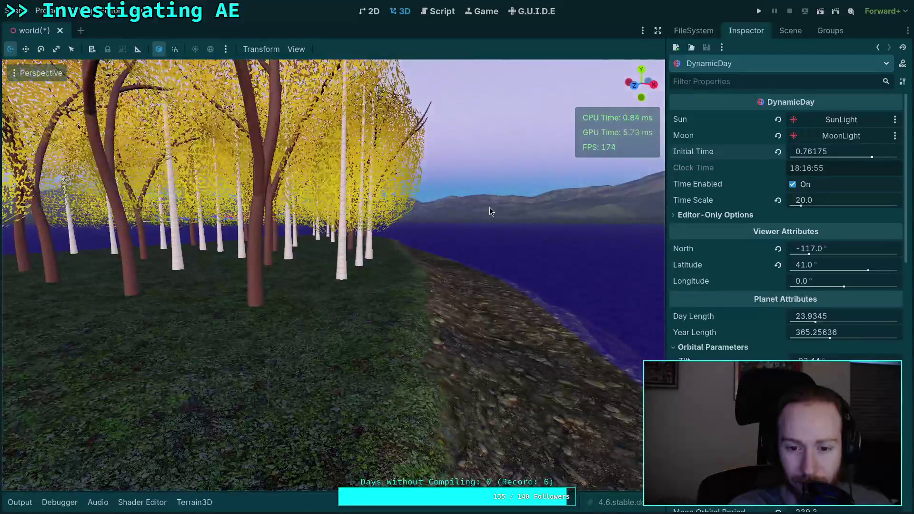
drag(818, 151, 680, 152)
key(w)
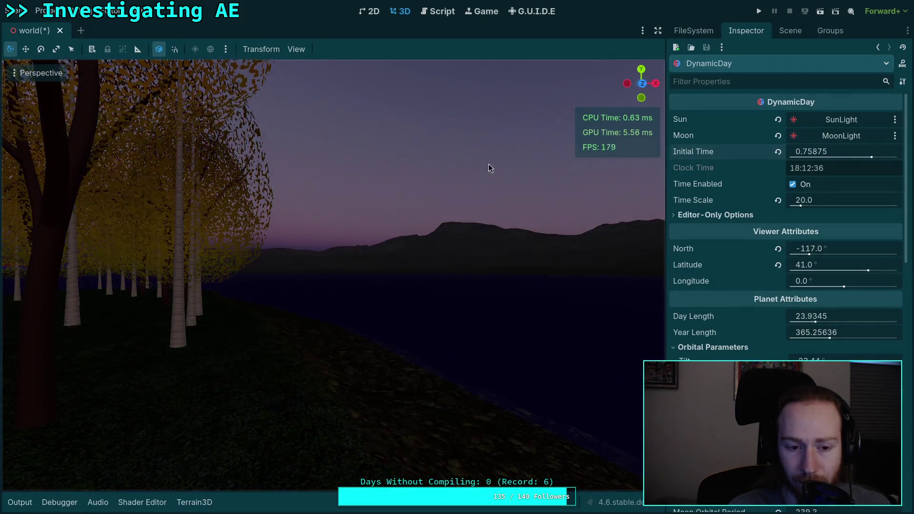
Set Initial Time to 0.76935 (18:27) and view the dusk lake from outside the forest
drag(490, 168, 371, 166)
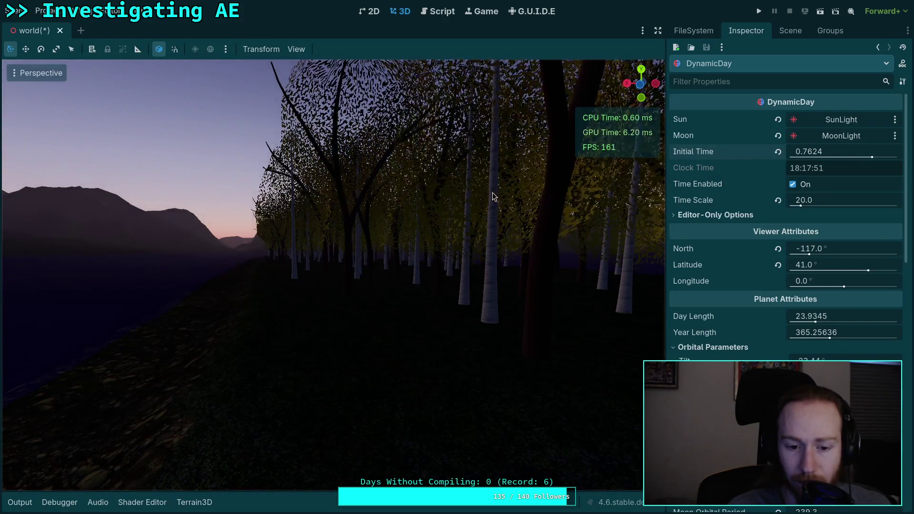
drag(490, 193, 423, 193)
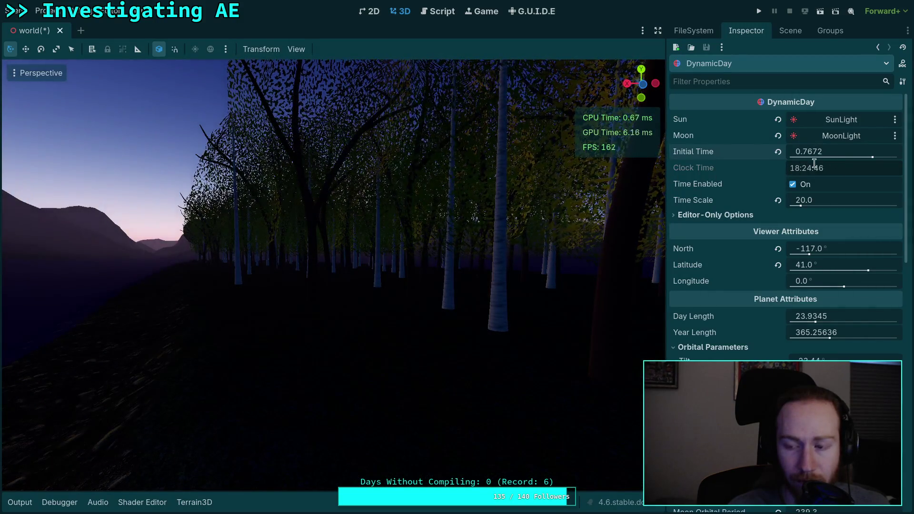
mouse_move(802, 161)
mouse_move(619, 190)
mouse_down()
mouse_move(499, 176)
mouse_move(476, 119)
mouse_move(452, 142)
mouse_move(381, 176)
mouse_move(476, 178)
mouse_up()
drag(807, 157, 816, 157)
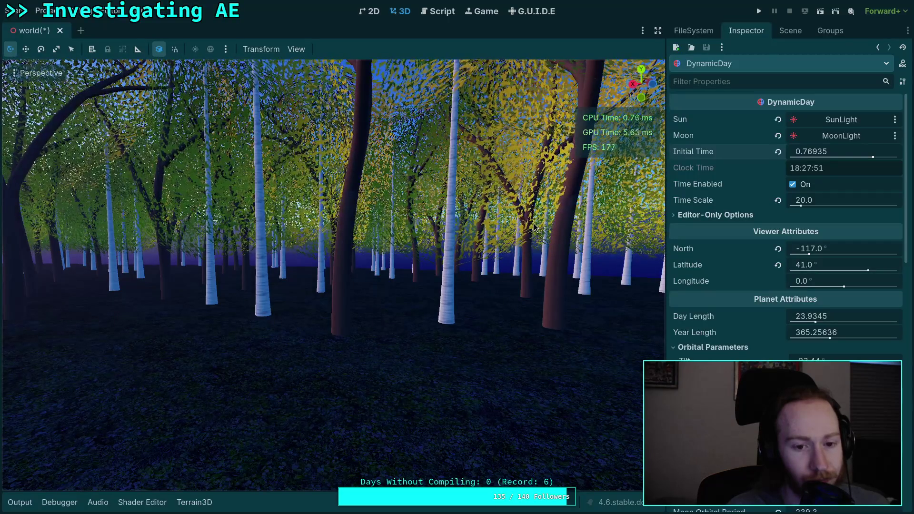
key(s)
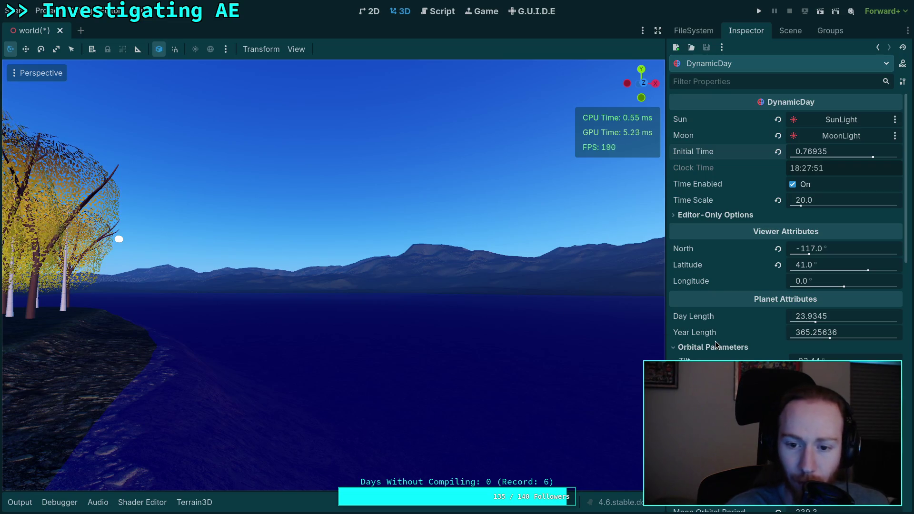
scroll(715, 340, down, 10)
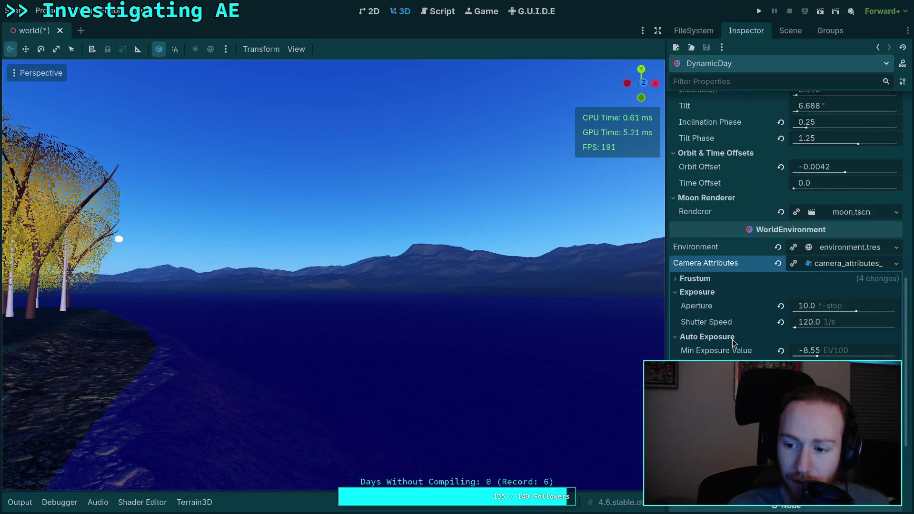
Change the camera Aperture through 12 to 16.0 f-stop, then look over the grove and sky
click(824, 300)
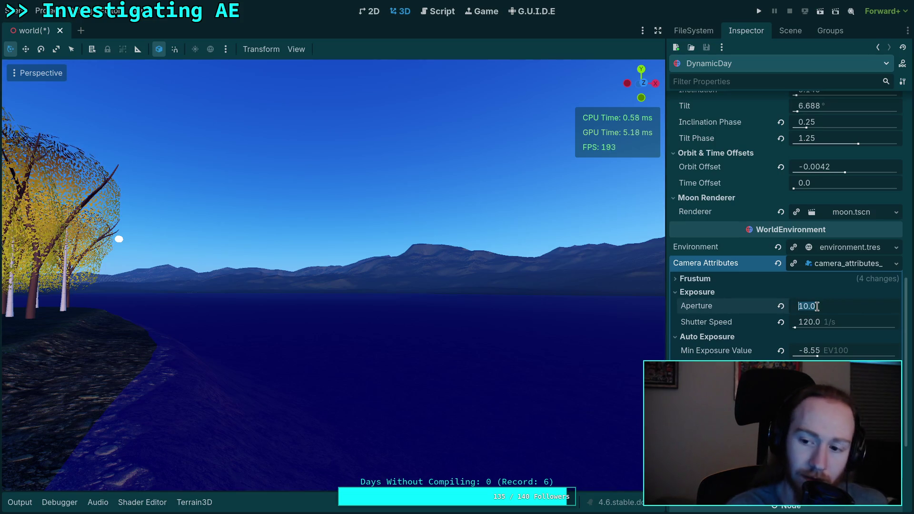
key(Escape)
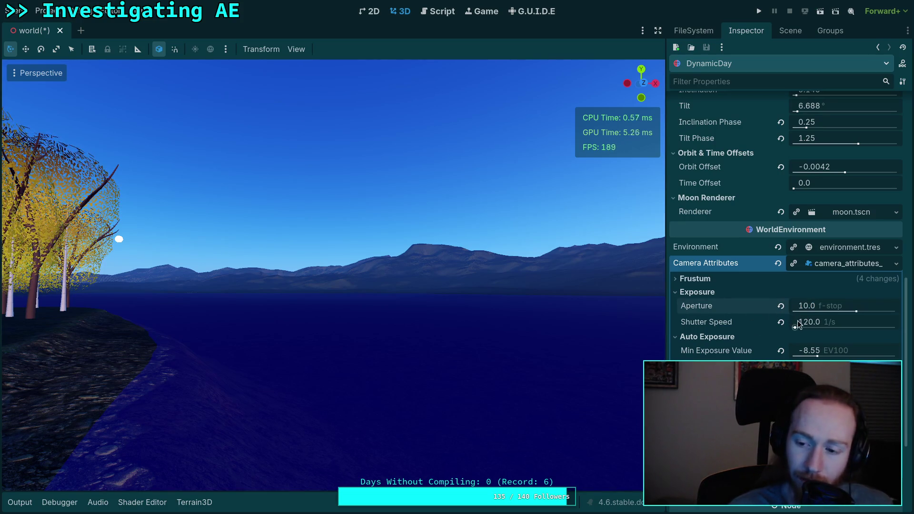
click(808, 309)
text(12)
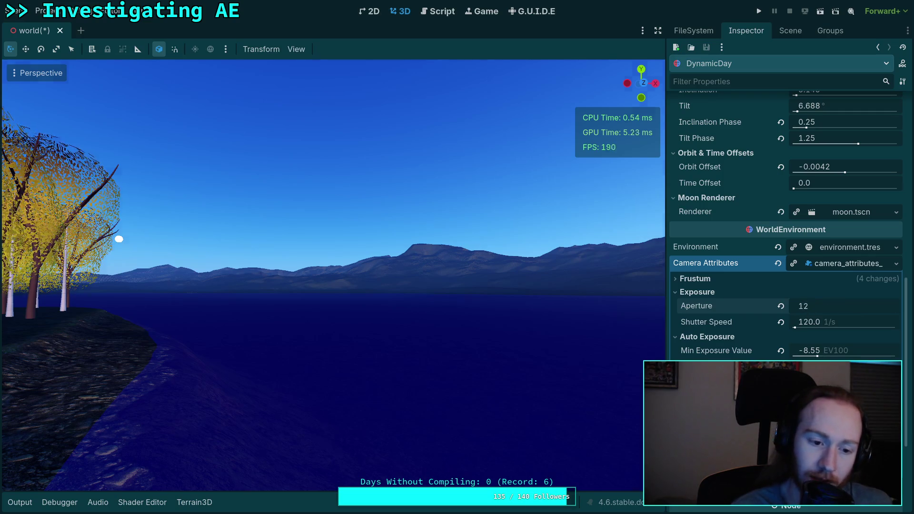
key(Return)
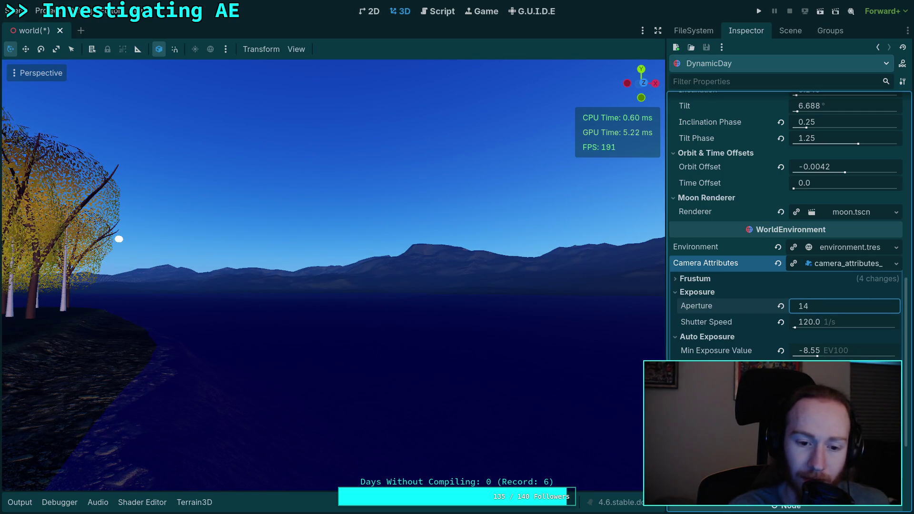
key(Return)
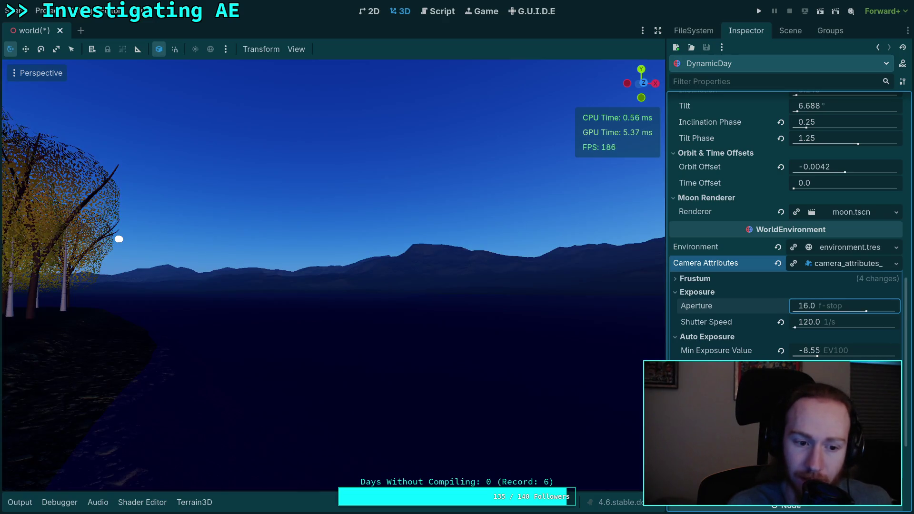
drag(575, 326, 476, 327)
key(w)
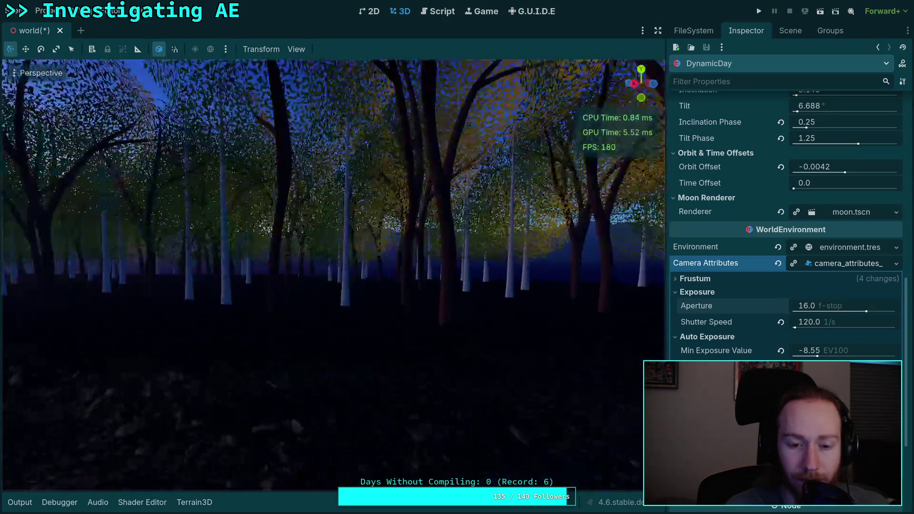
drag(333, 183, 491, 183)
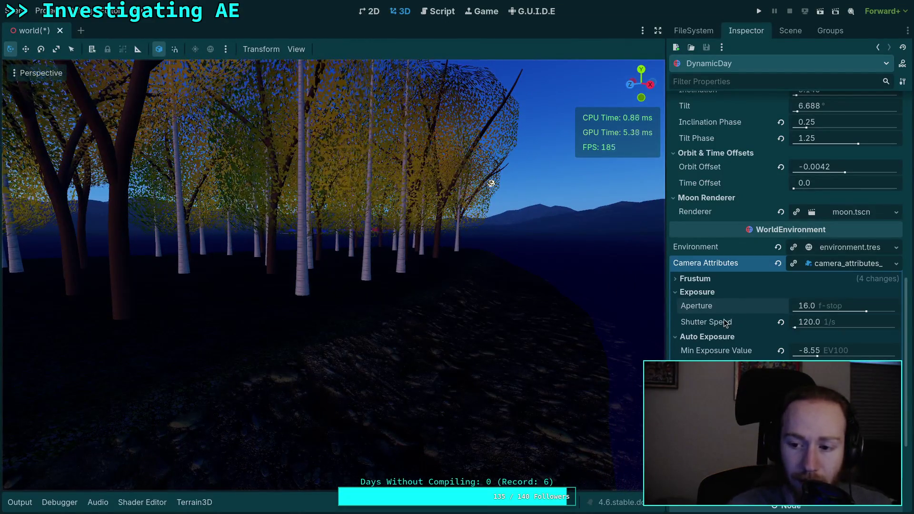
Push DynamicDay's Initial Time into night at 0.83343 (20:00)
scroll(724, 325, up, 5)
scroll(724, 324, up, 2)
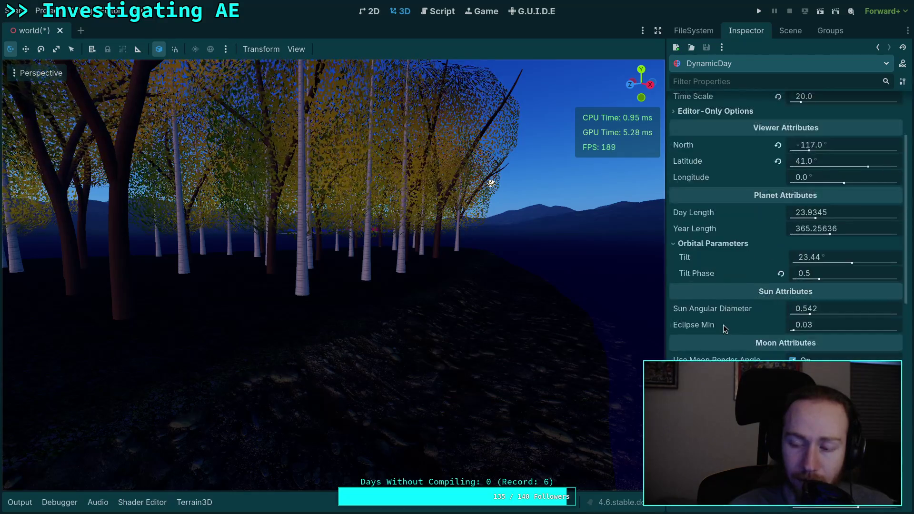
scroll(723, 324, down, 7)
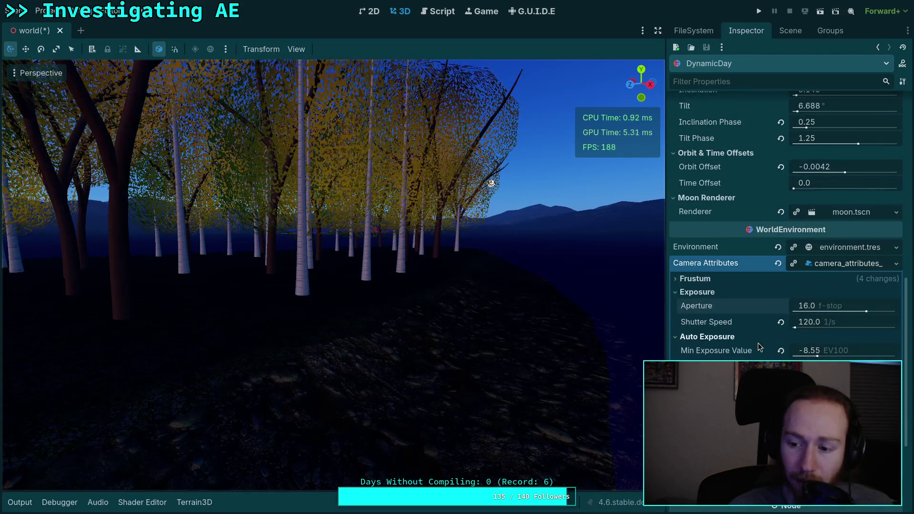
scroll(724, 324, up, 8)
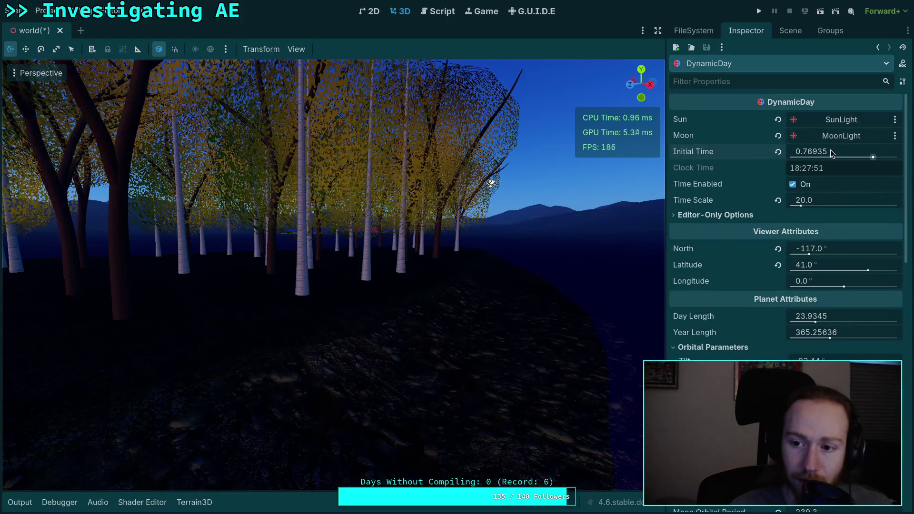
mouse_move(819, 153)
mouse_down()
mouse_move(846, 154)
mouse_move(828, 155)
mouse_up()
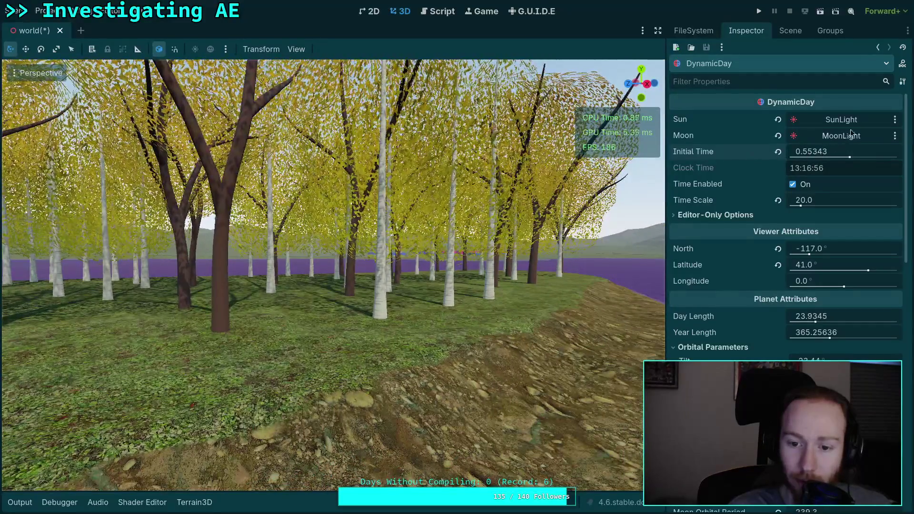
drag(849, 159, 878, 160)
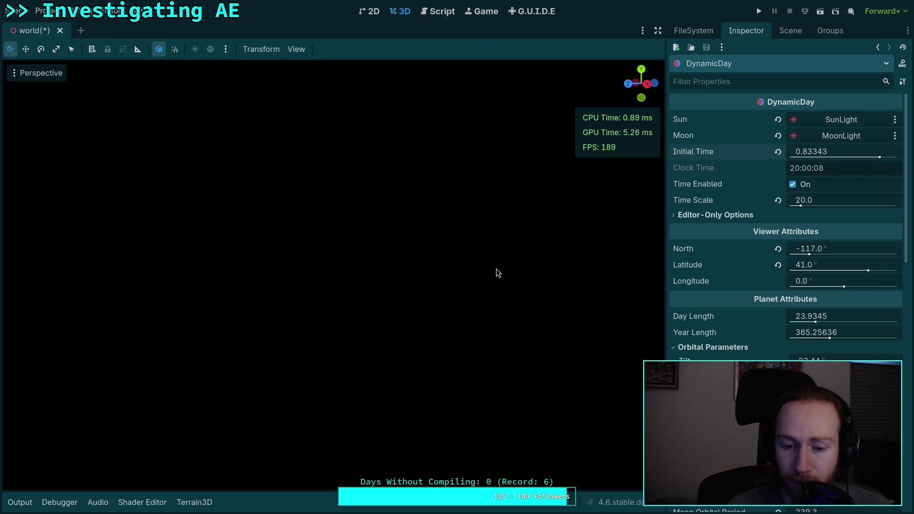
Clear the Output log messages, close the panel and orbit the view slightly
click(19, 502)
click(22, 506)
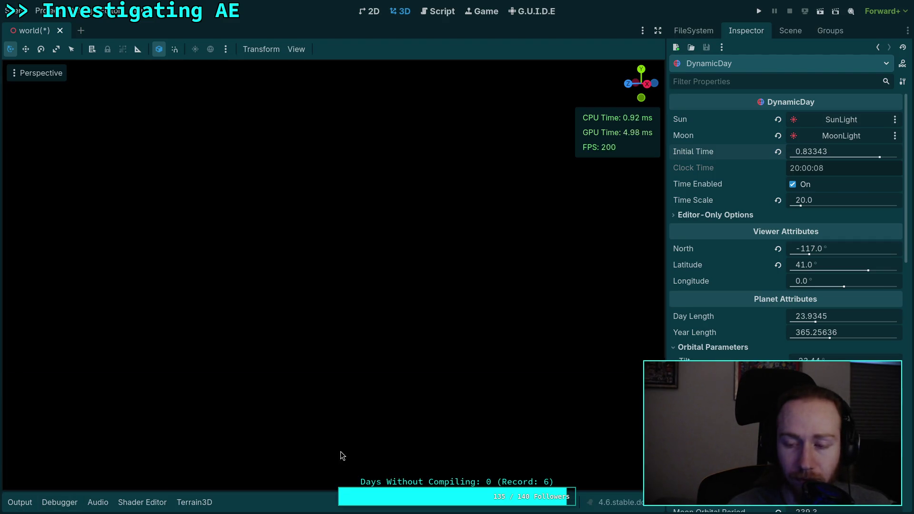
click(20, 502)
click(640, 387)
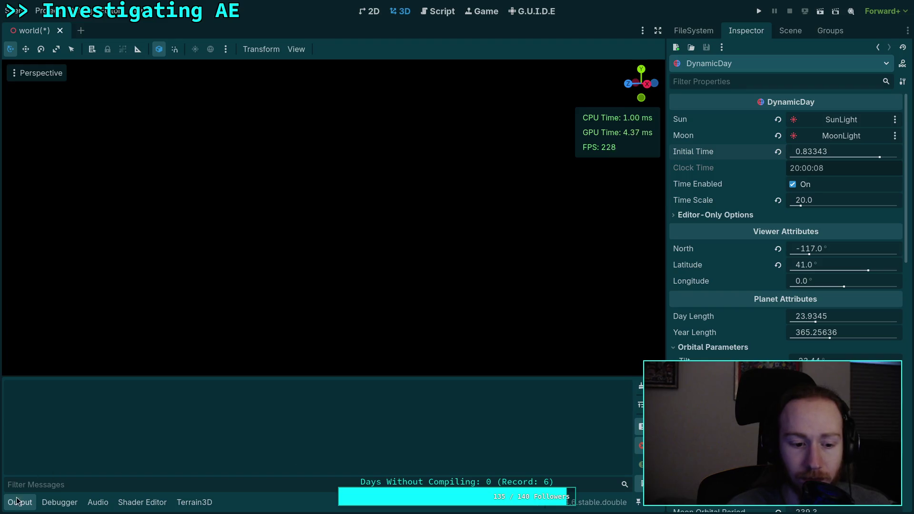
click(17, 502)
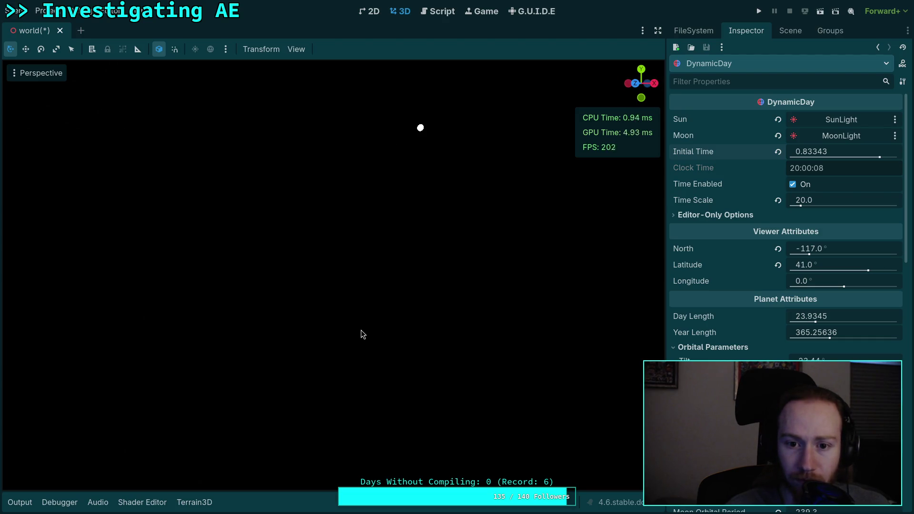
drag(361, 330, 372, 332)
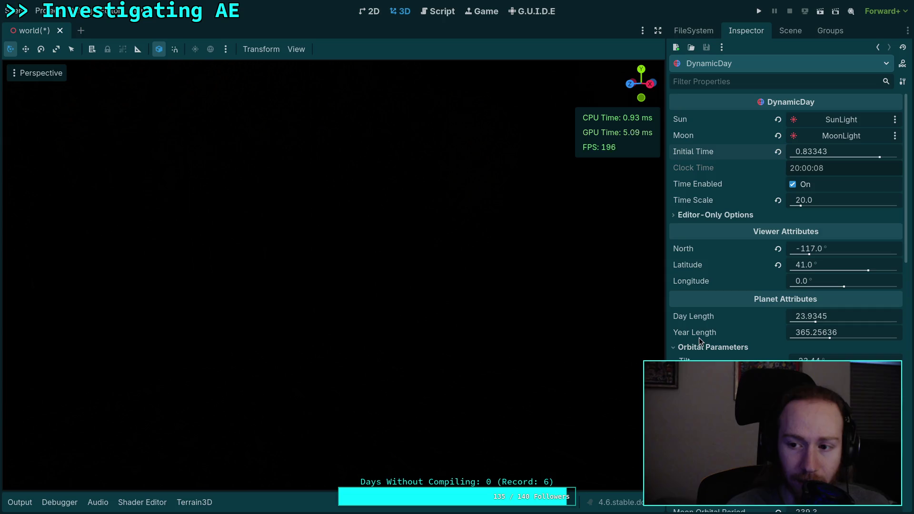
scroll(699, 338, down, 15)
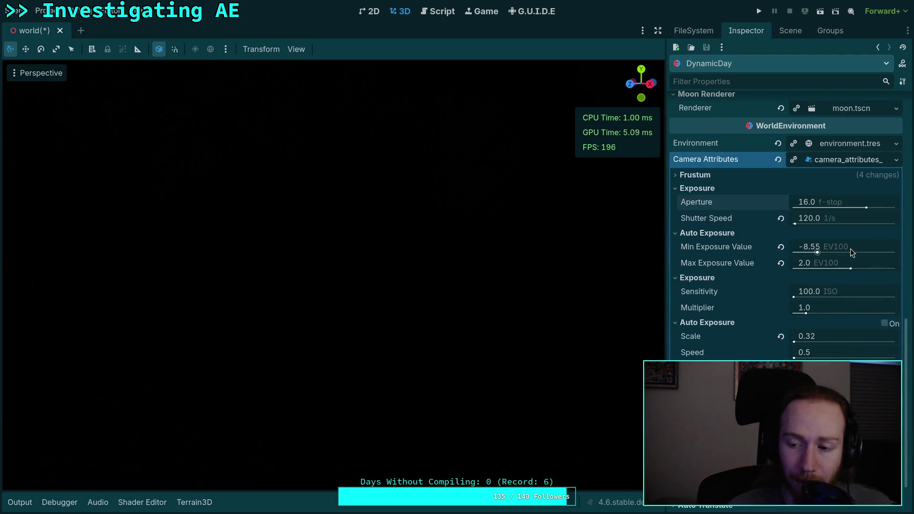
Try Min Exposure Values of -8 and -11, settling on -10 EV100
click(850, 249)
text(-8)
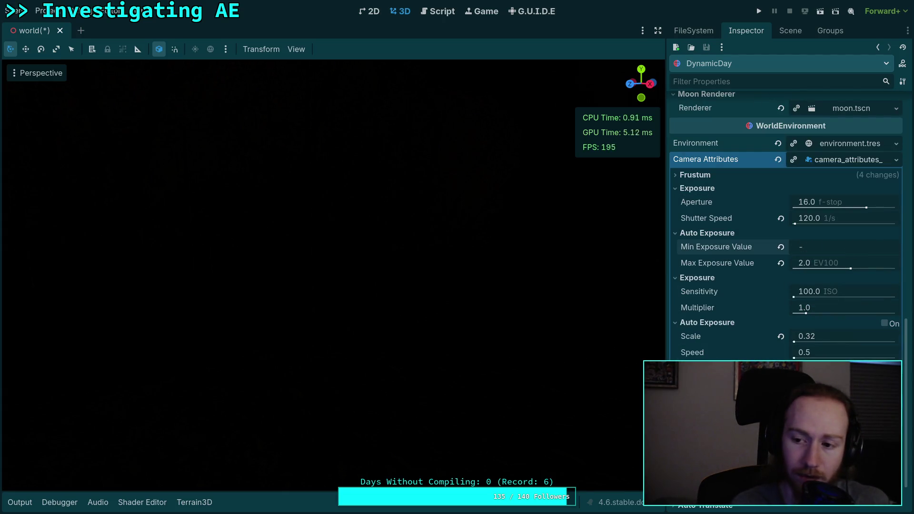
click(815, 248)
text(-)
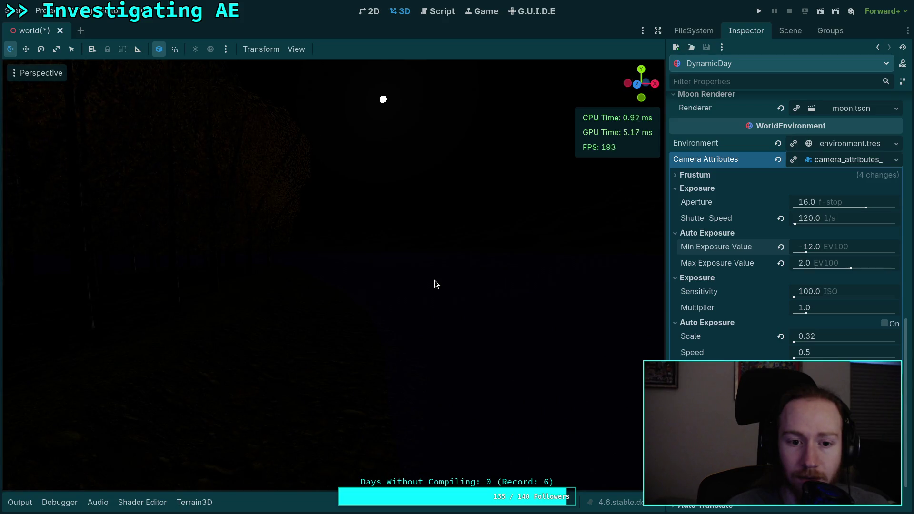
right_click(434, 284)
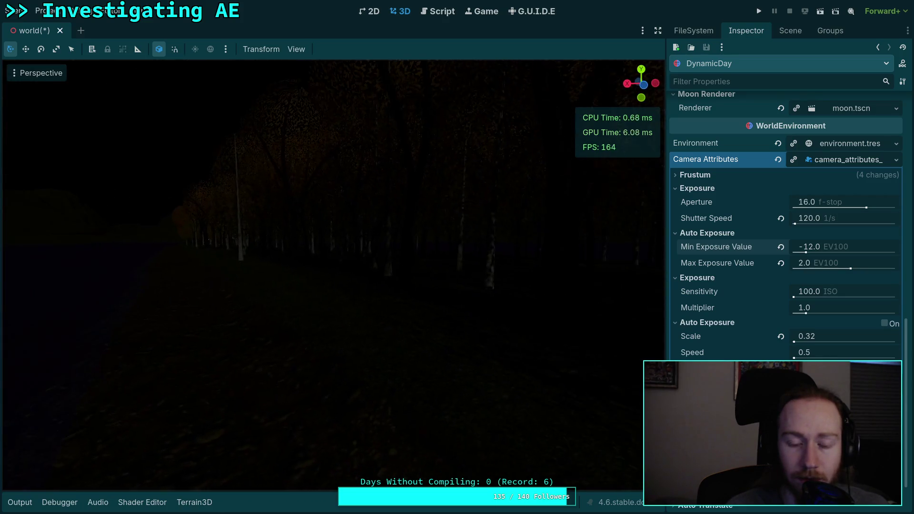
key(w)
key(w)
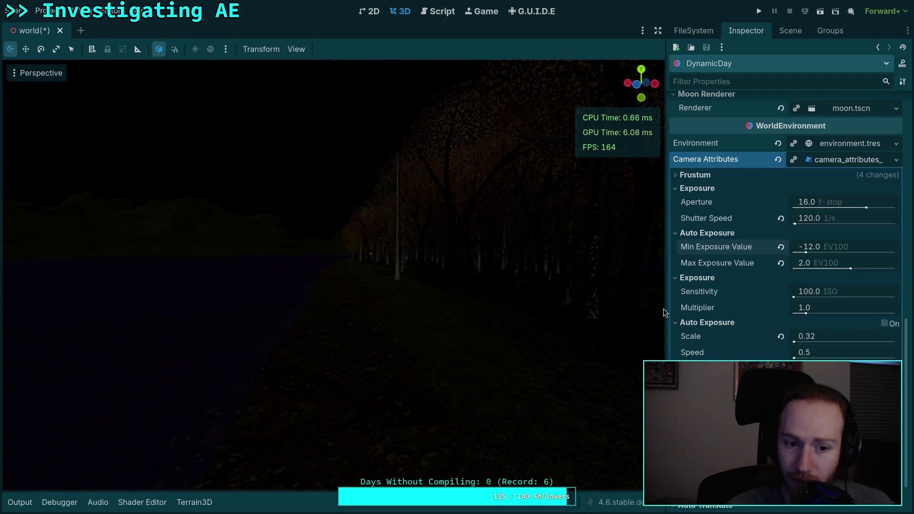
click(844, 249)
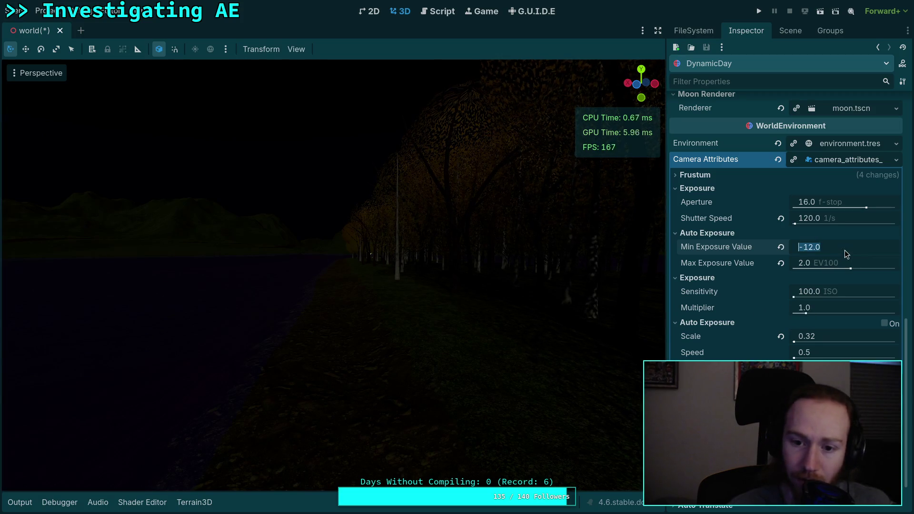
text(-11)
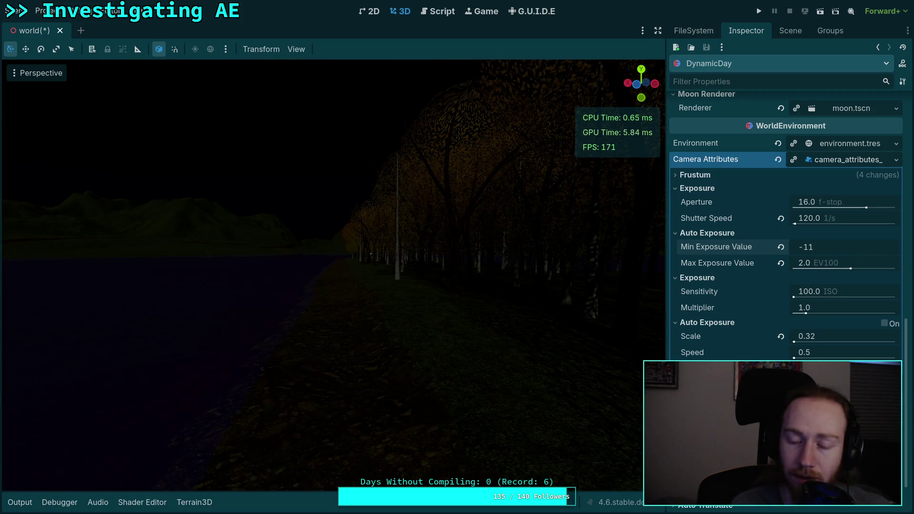
key(Return)
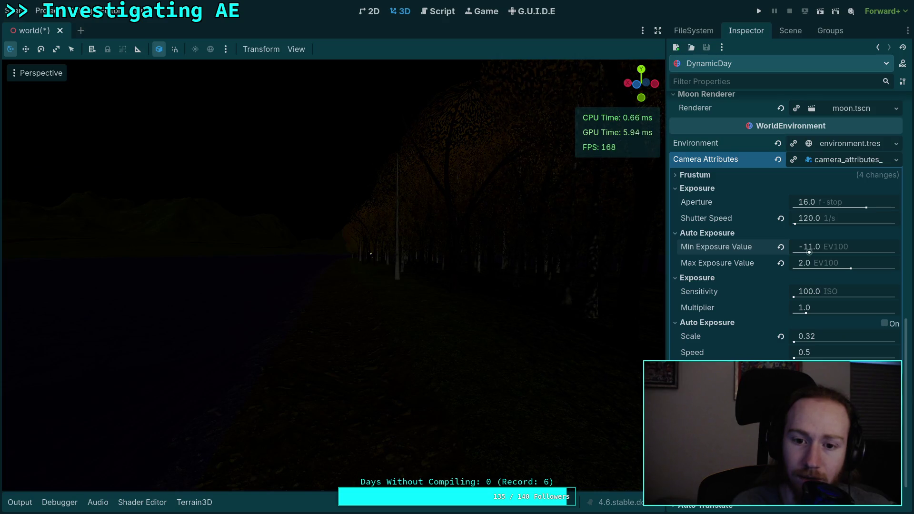
click(809, 251)
text(-1)
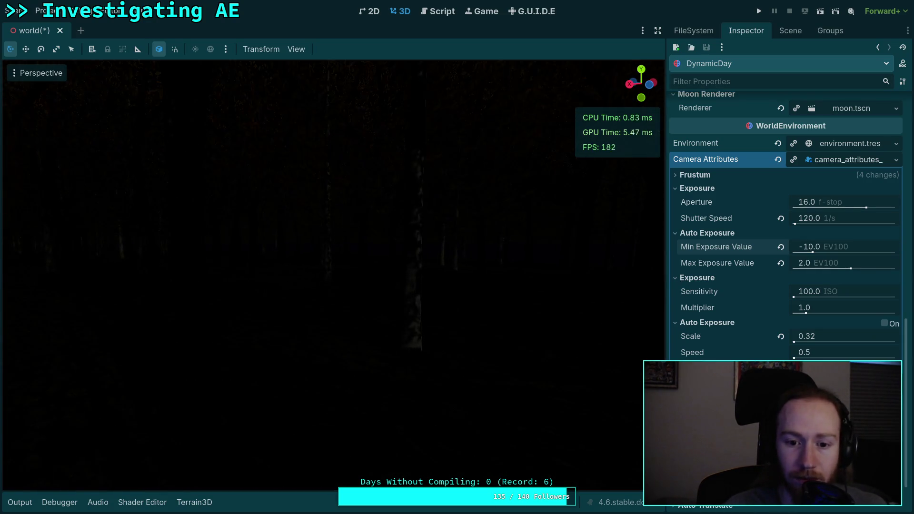
Advance the initial time toward night while turning the view across the forest
drag(490, 276, 420, 276)
scroll(752, 190, up, 15)
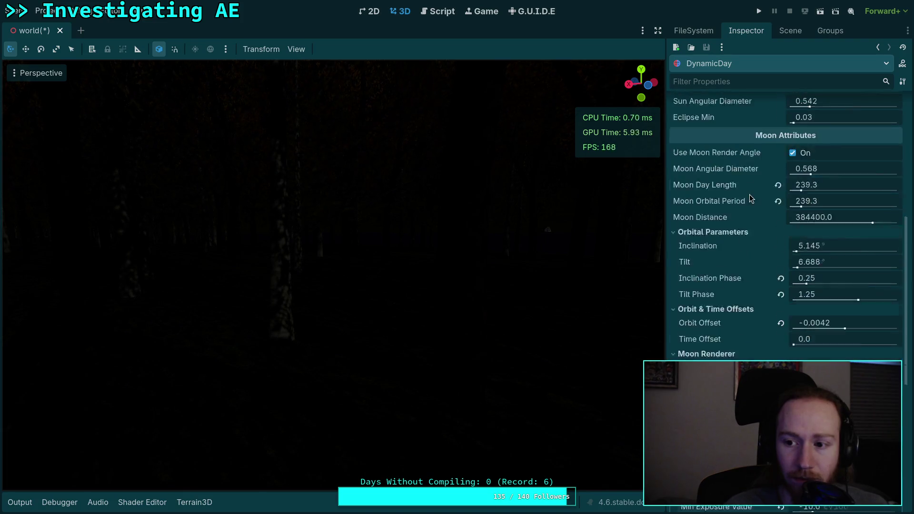
drag(809, 154, 856, 153)
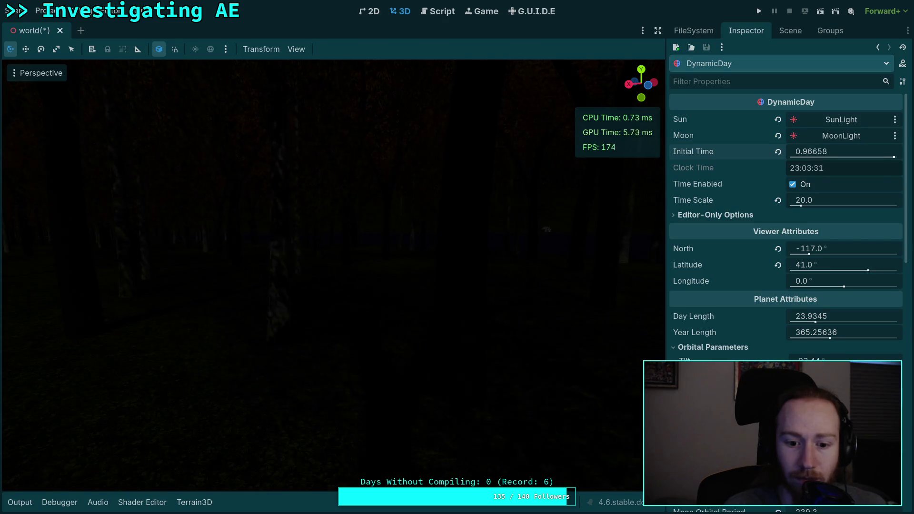
drag(428, 238, 323, 238)
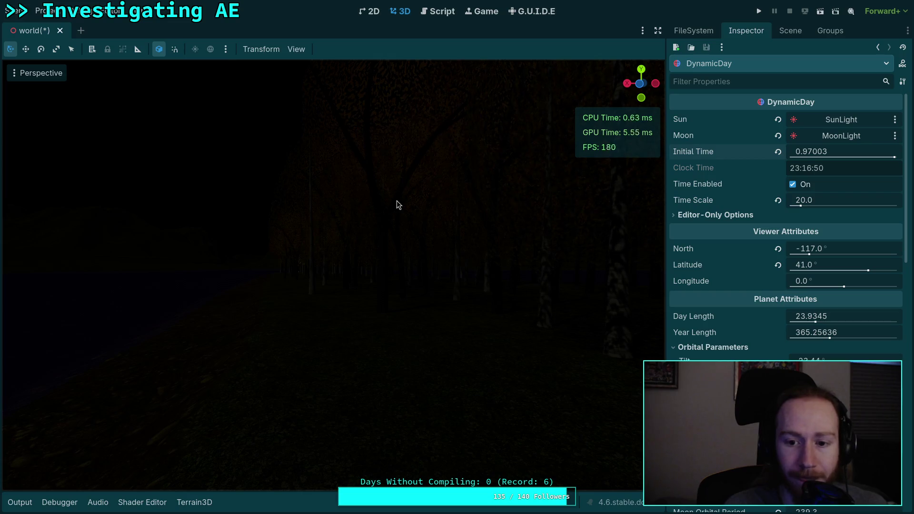
scroll(692, 269, down, 5)
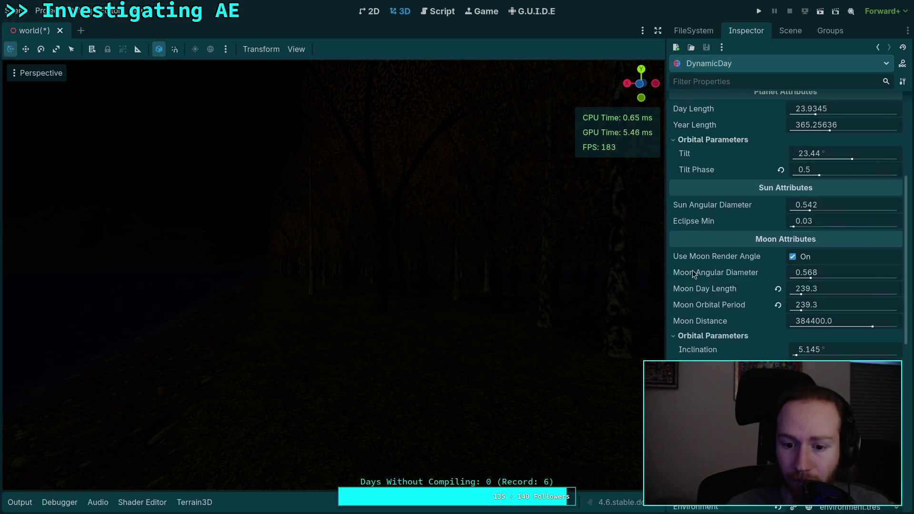
drag(357, 142, 300, 143)
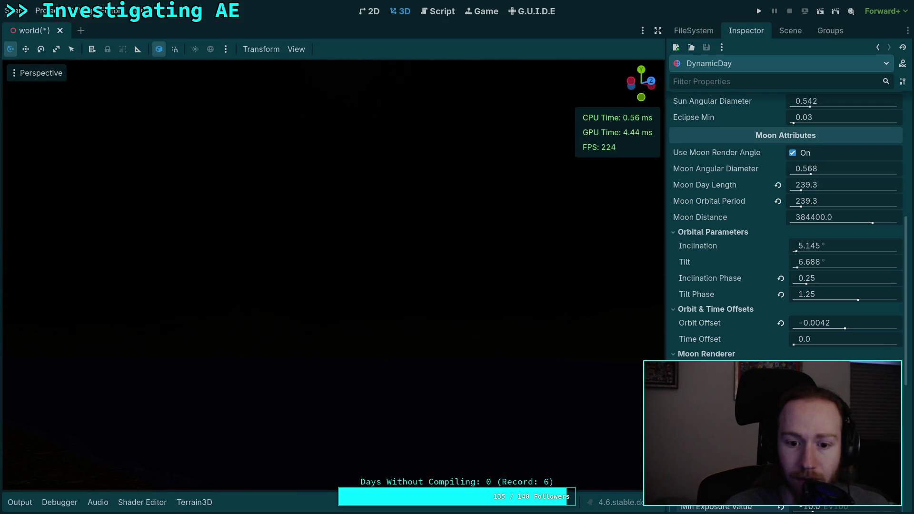
scroll(746, 242, up, 10)
Bring Initial Time back to 0.76118 (18:16), then scroll down to Camera Attributes
drag(848, 151, 876, 157)
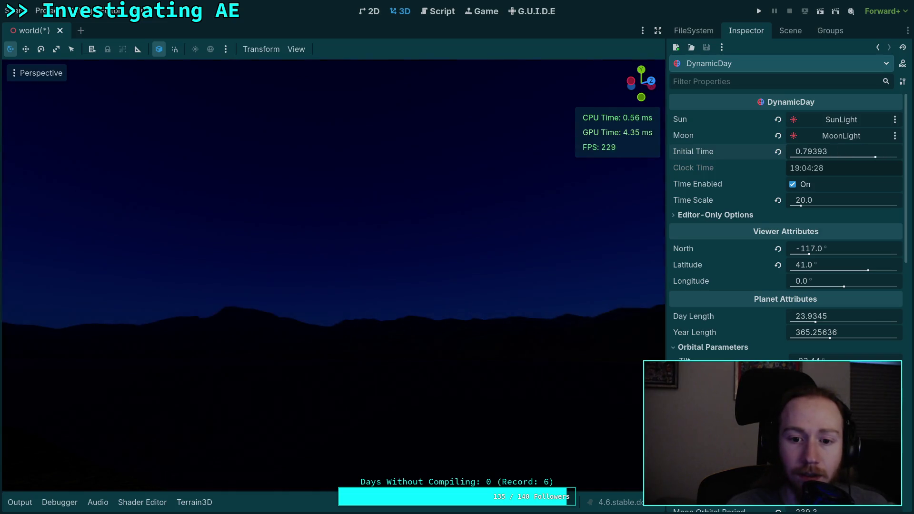
drag(875, 157, 875, 157)
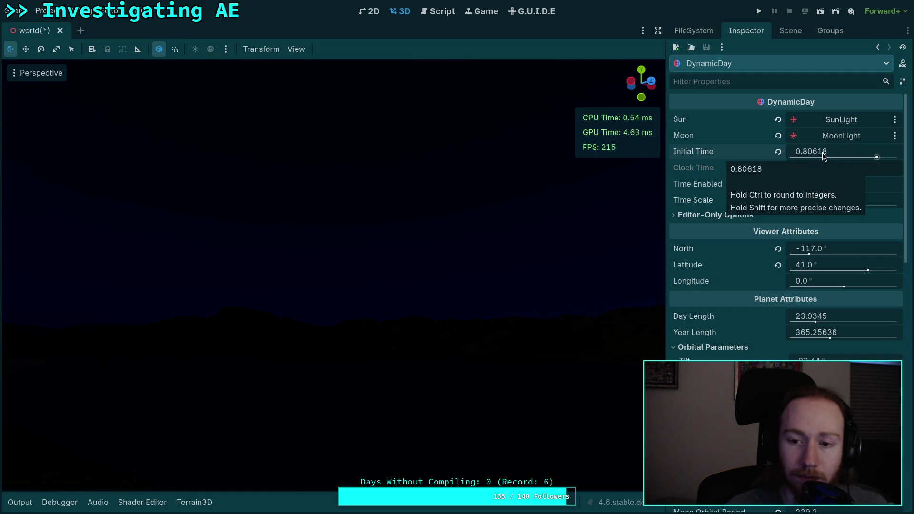
drag(821, 152, 821, 152)
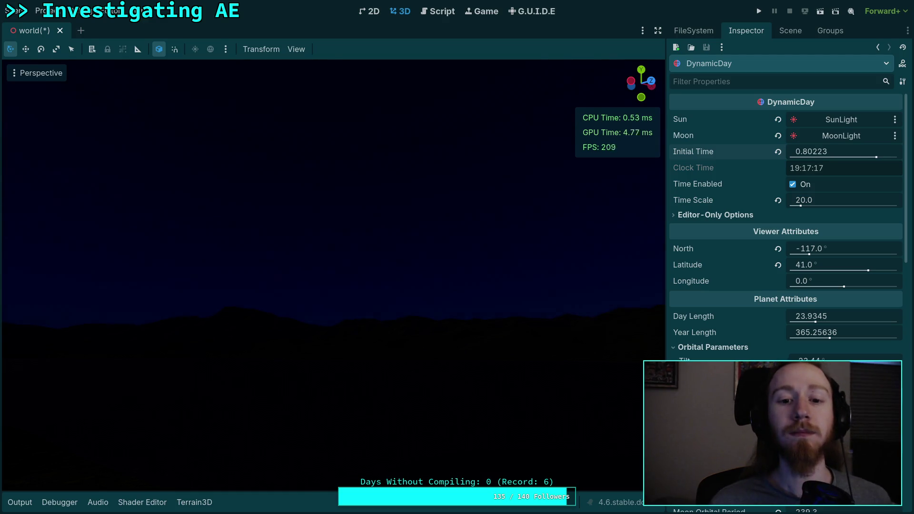
drag(821, 152, 821, 153)
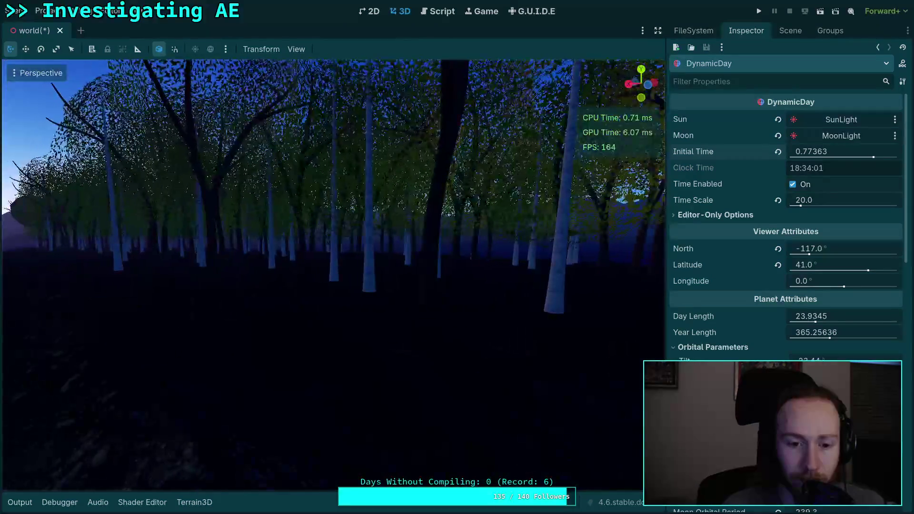
drag(821, 152, 822, 152)
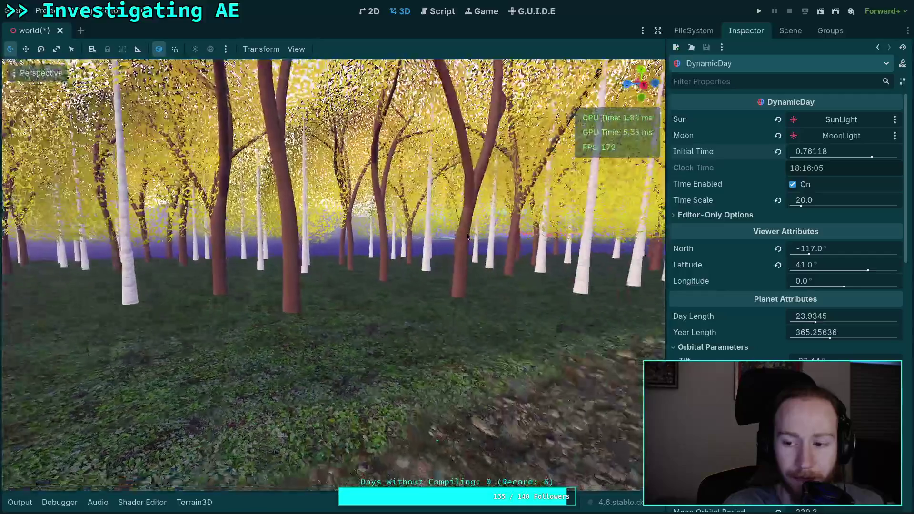
scroll(793, 297, down, 8)
scroll(793, 297, down, 4)
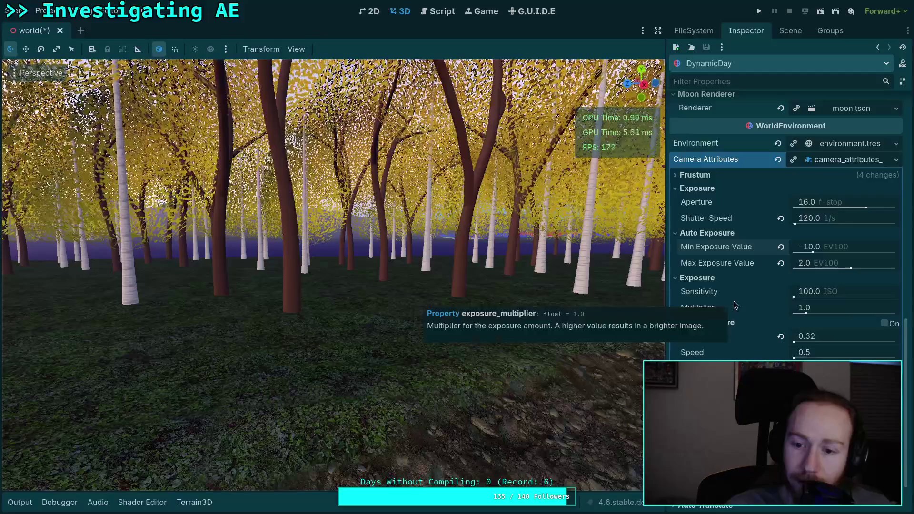
Revert the Shutter Speed to its default of 100
mouse_move(705, 301)
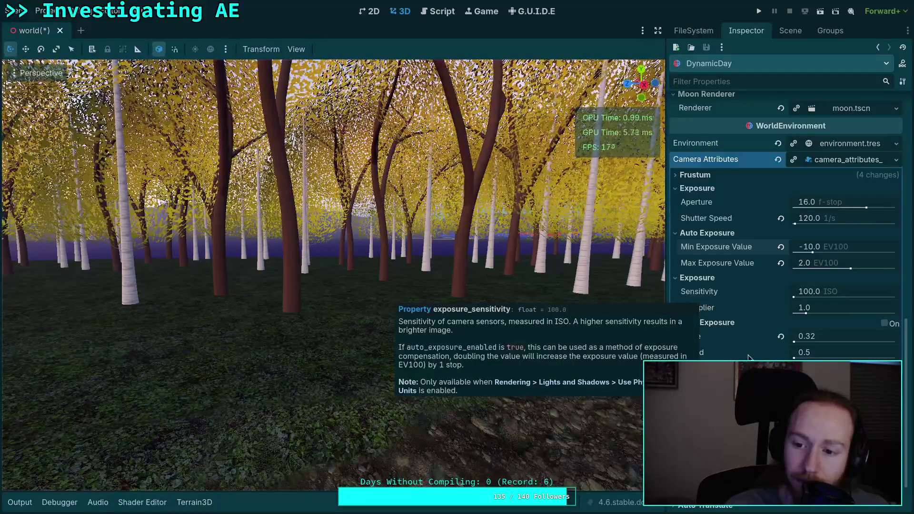
mouse_move(699, 358)
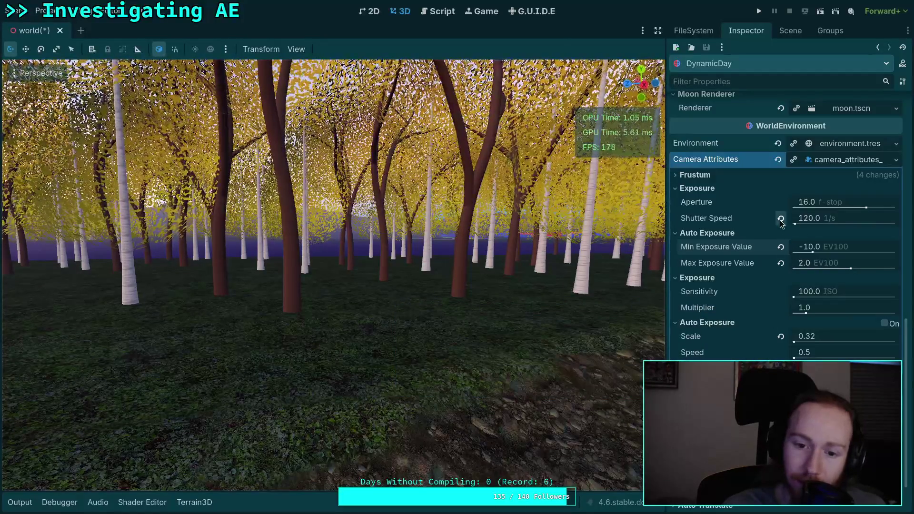
click(780, 218)
scroll(785, 262, up, 15)
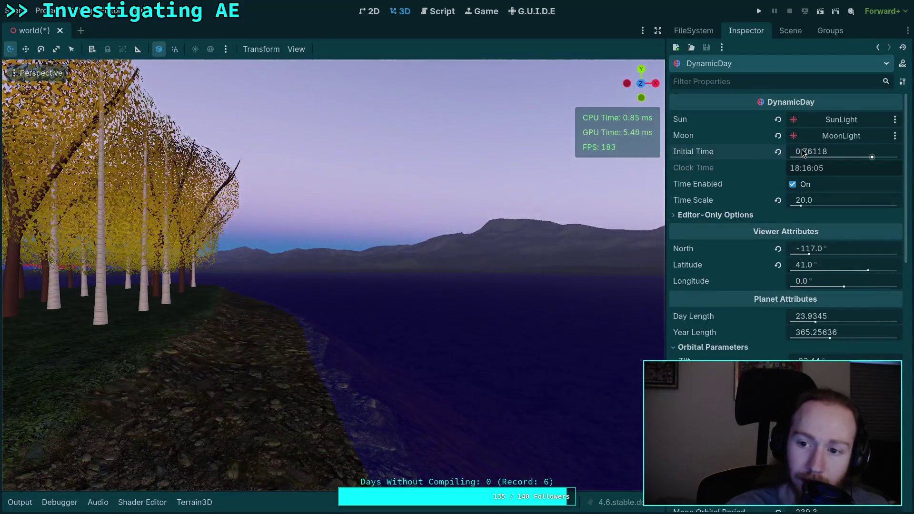
Advance Initial Time past sunset to 0.96423 (23:08), following the moon over the mountains
drag(802, 152, 815, 153)
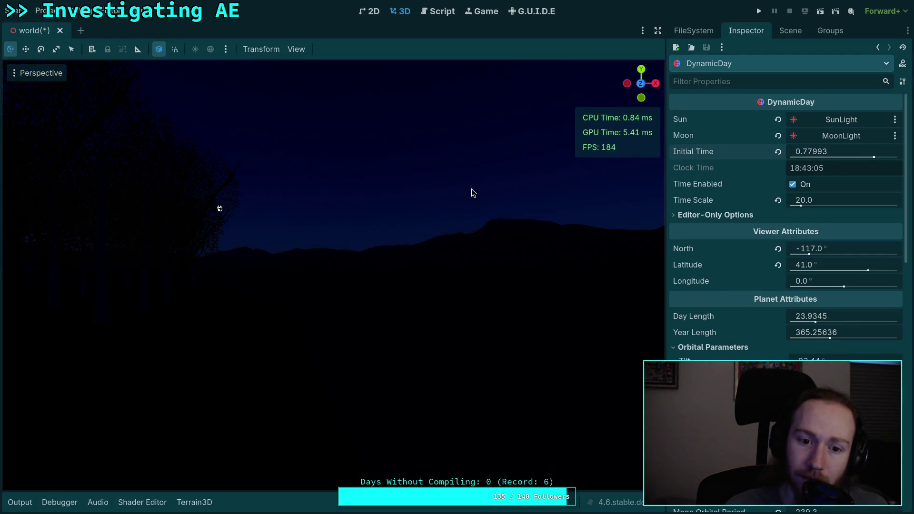
drag(474, 194, 474, 166)
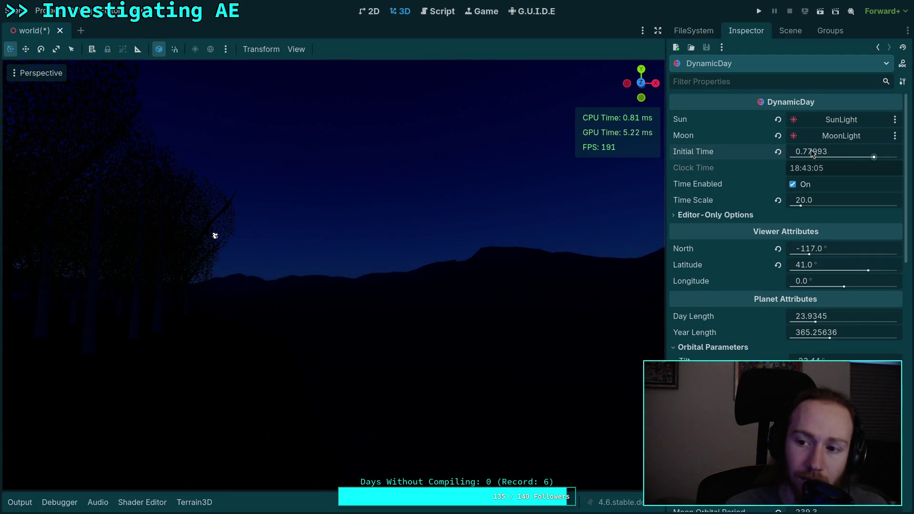
drag(811, 152, 821, 152)
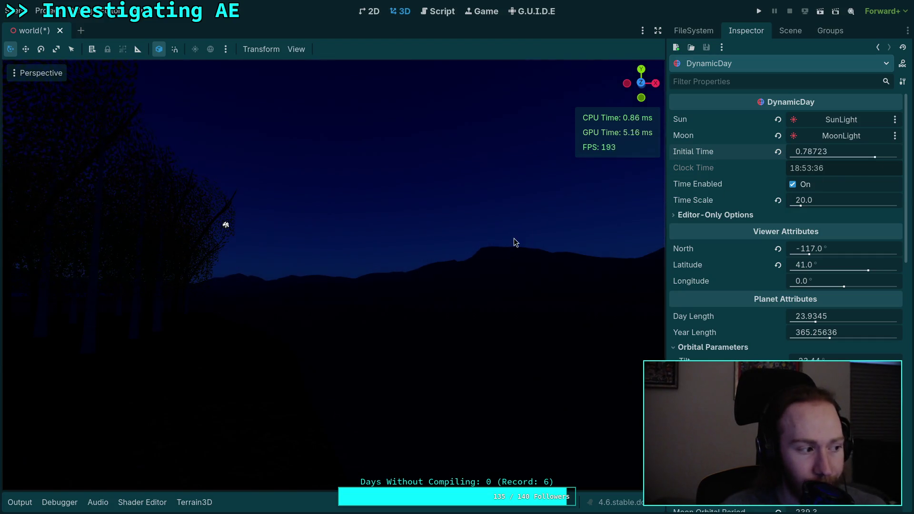
mouse_move(431, 264)
mouse_down()
mouse_move(204, 345)
mouse_move(206, 333)
mouse_move(255, 300)
mouse_move(208, 285)
mouse_up()
mouse_move(437, 268)
mouse_down()
mouse_move(381, 269)
mouse_move(453, 263)
mouse_up()
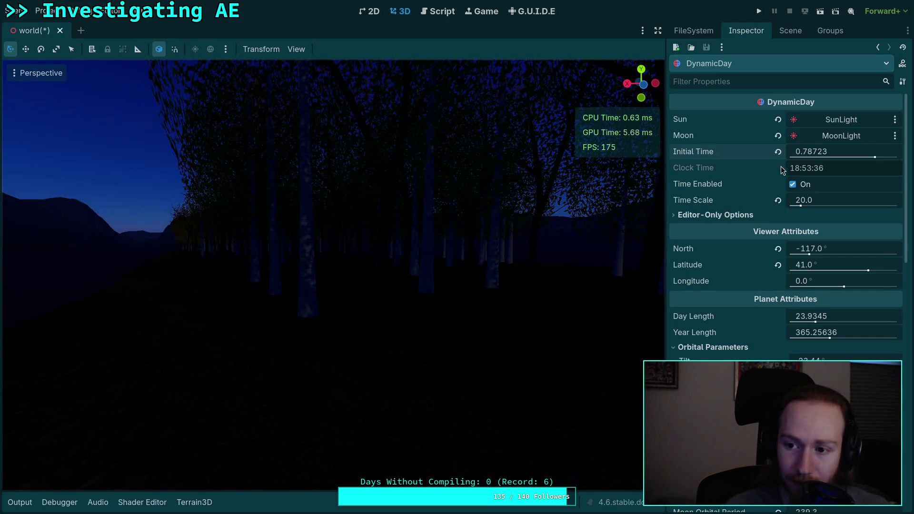
drag(874, 157, 878, 160)
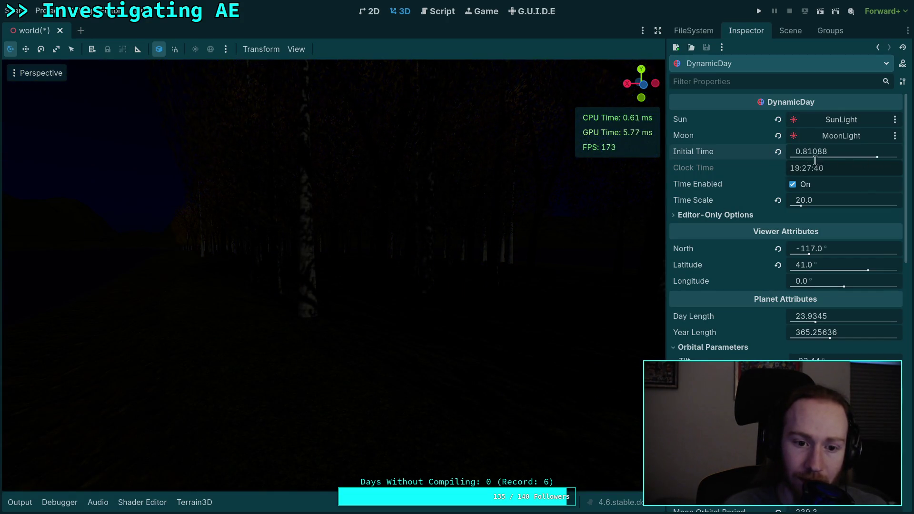
drag(788, 153, 883, 158)
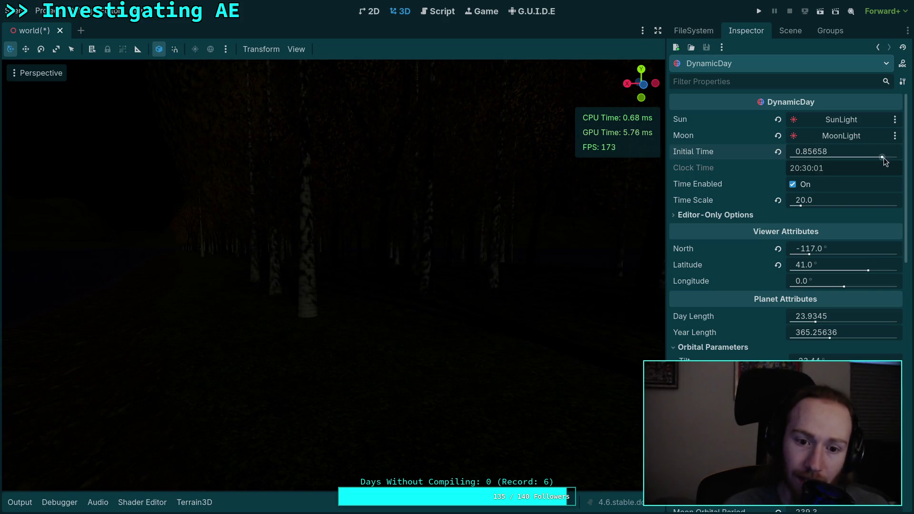
mouse_move(802, 153)
mouse_down()
mouse_move(872, 164)
mouse_move(893, 157)
mouse_up()
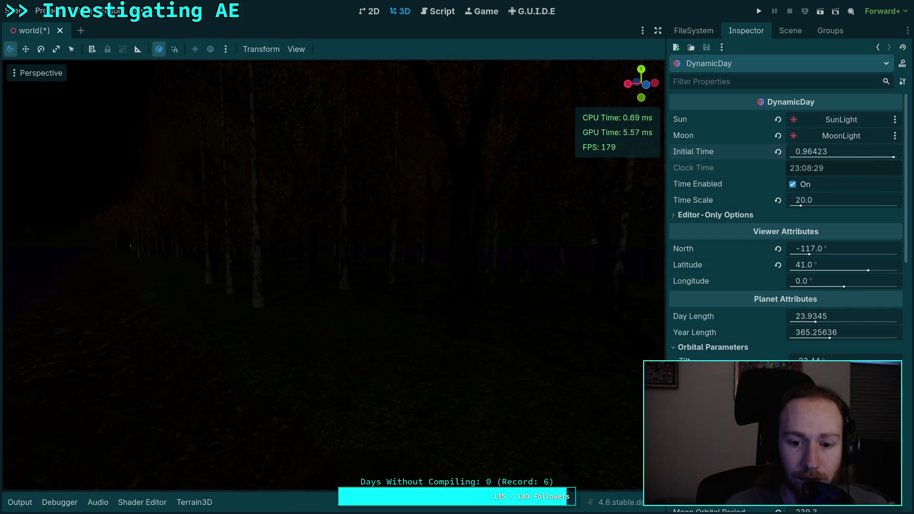
scroll(740, 287, down, 8)
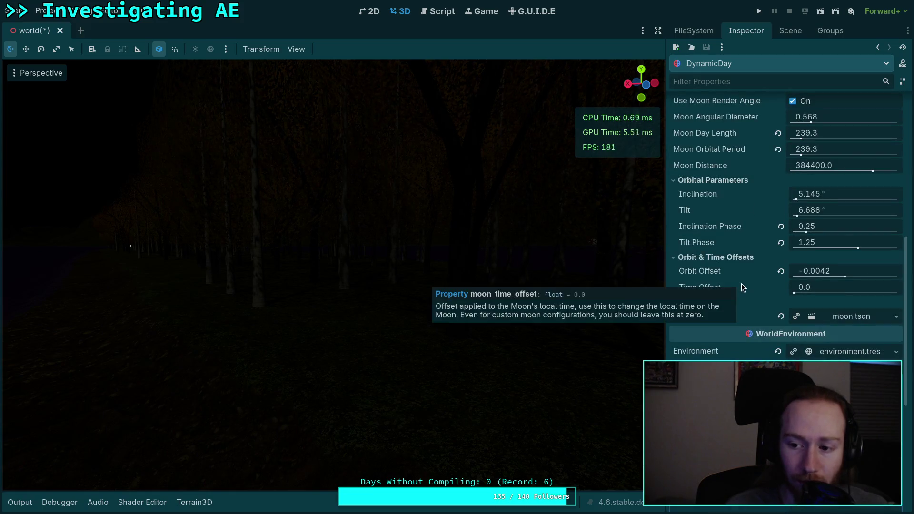
Read the exposure property tooltips and turn the view across the dark tree trunks
scroll(743, 287, down, 4)
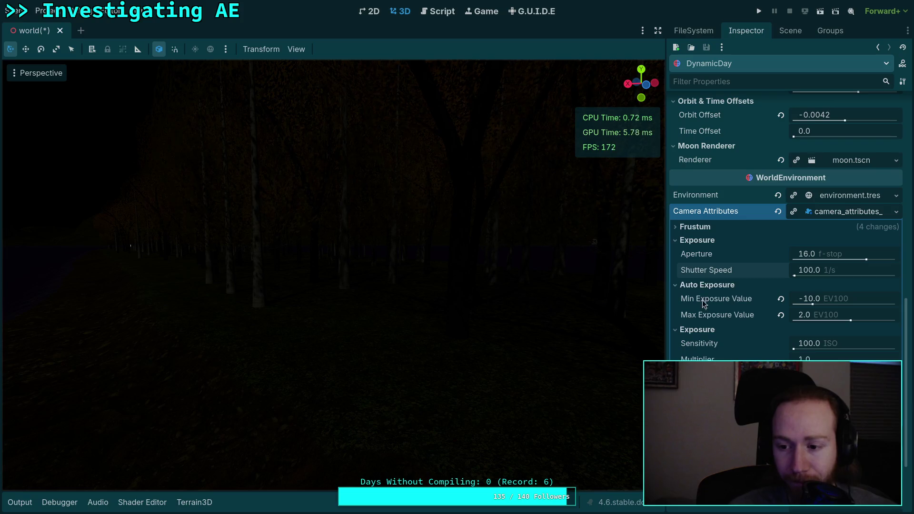
mouse_move(709, 322)
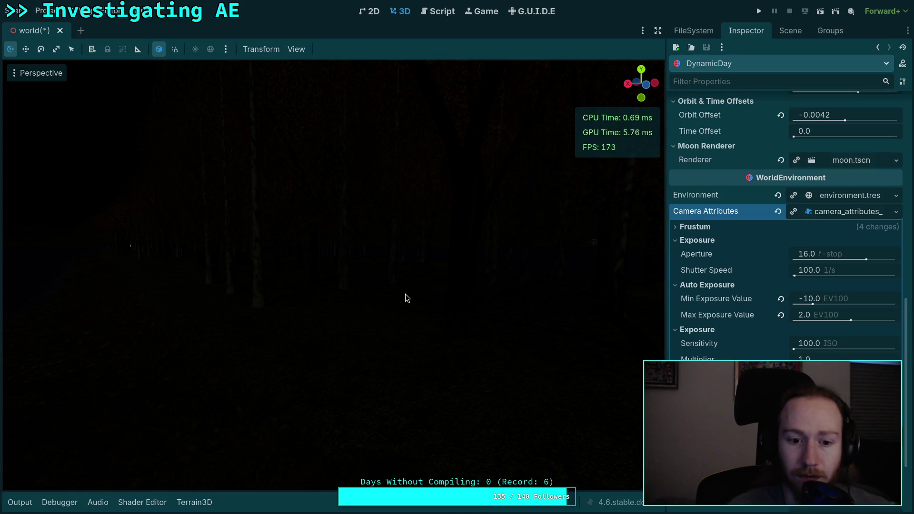
mouse_move(406, 298)
mouse_down()
mouse_move(363, 308)
mouse_move(656, 240)
mouse_up()
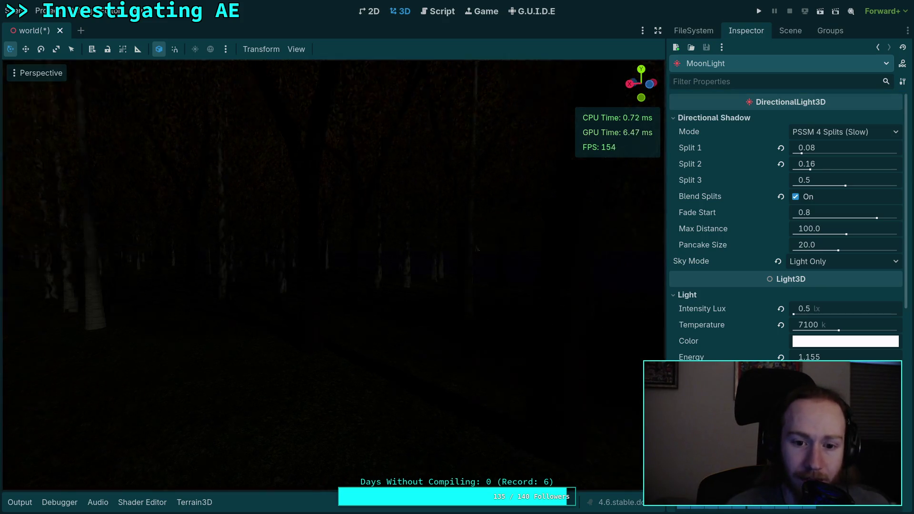
Set the MoonLight colour temperature to 12000 K
key(w)
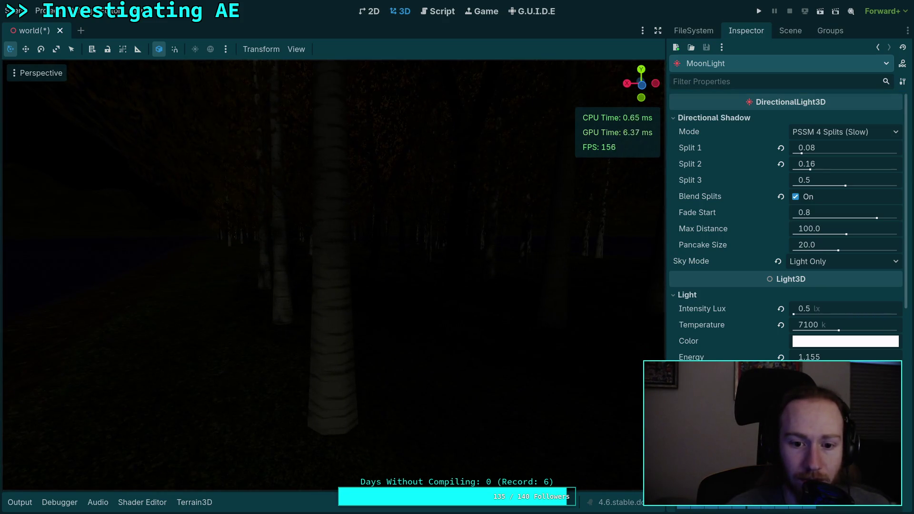
key(w)
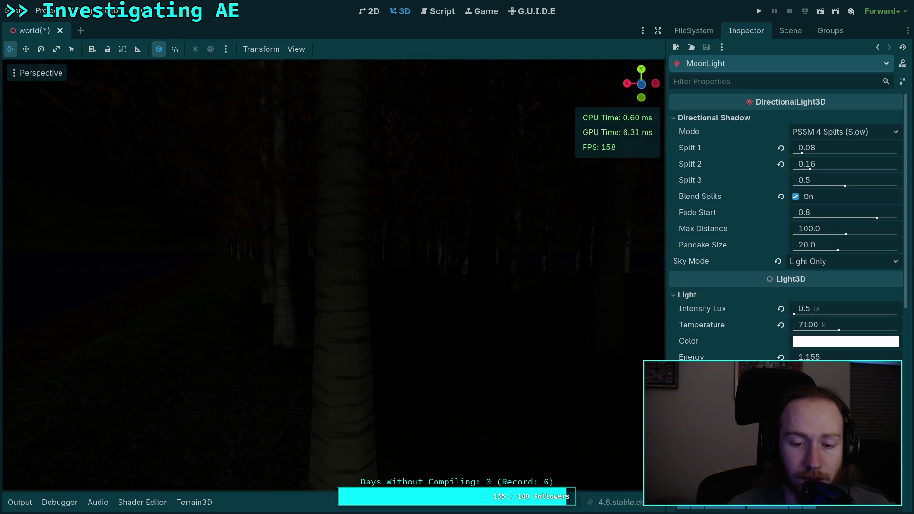
key(w)
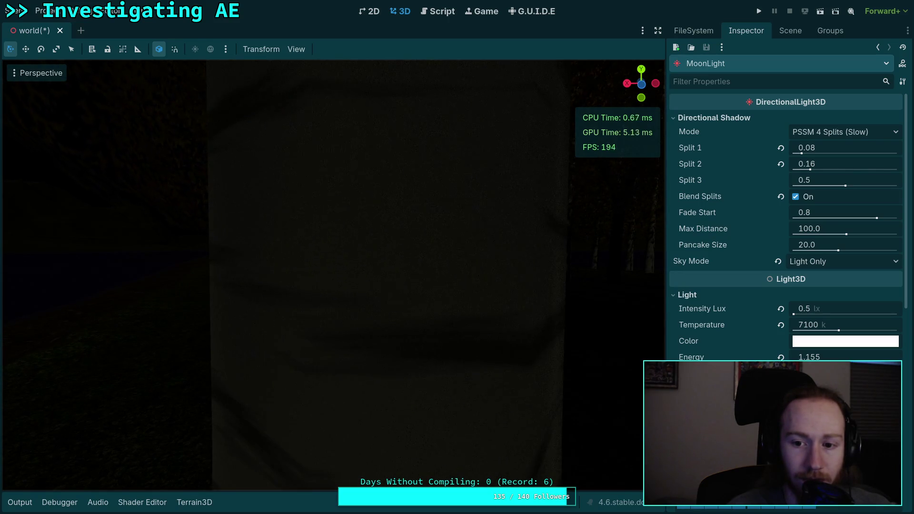
key(s)
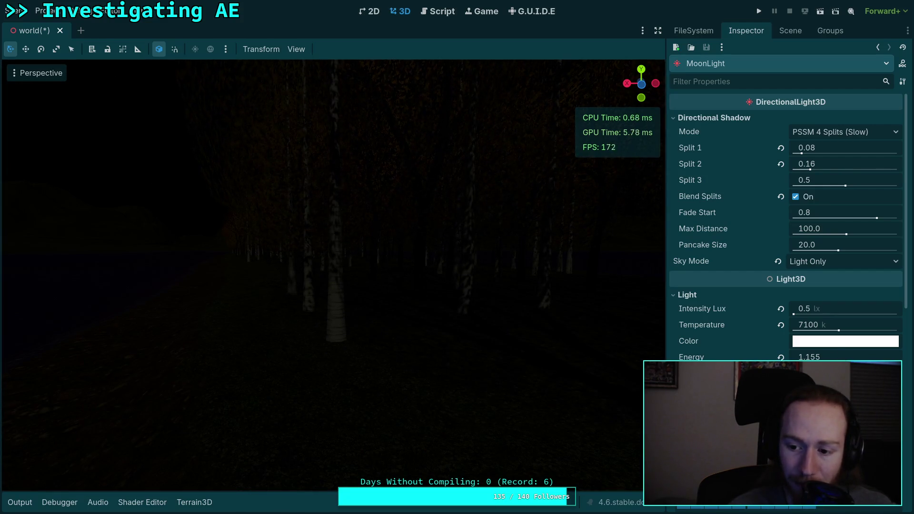
drag(507, 374, 473, 369)
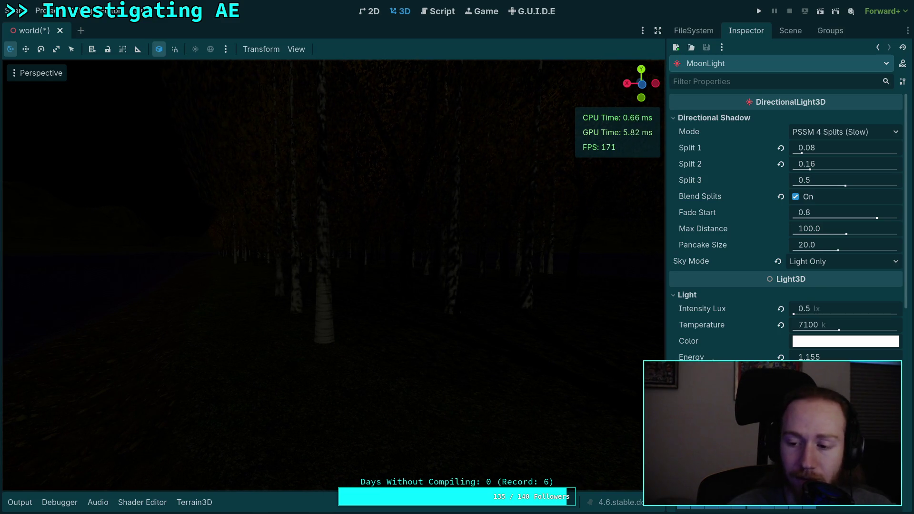
drag(808, 330, 861, 330)
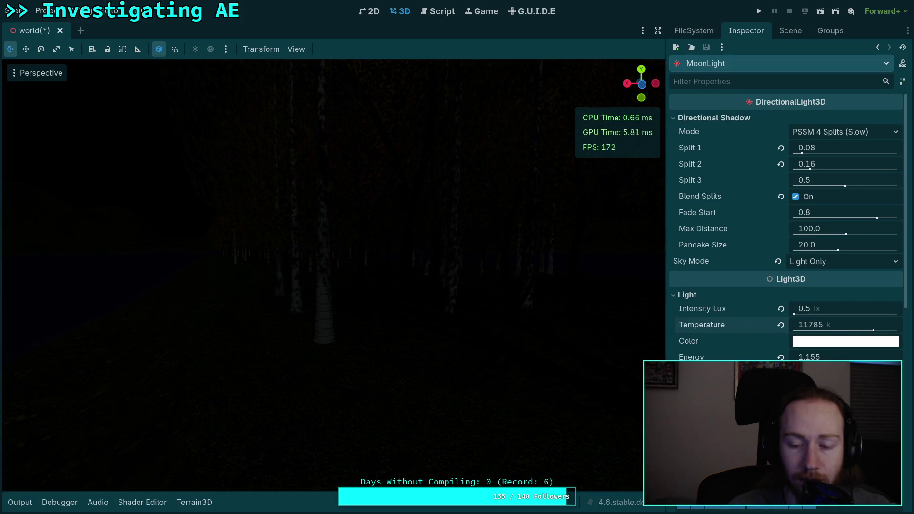
click(818, 330)
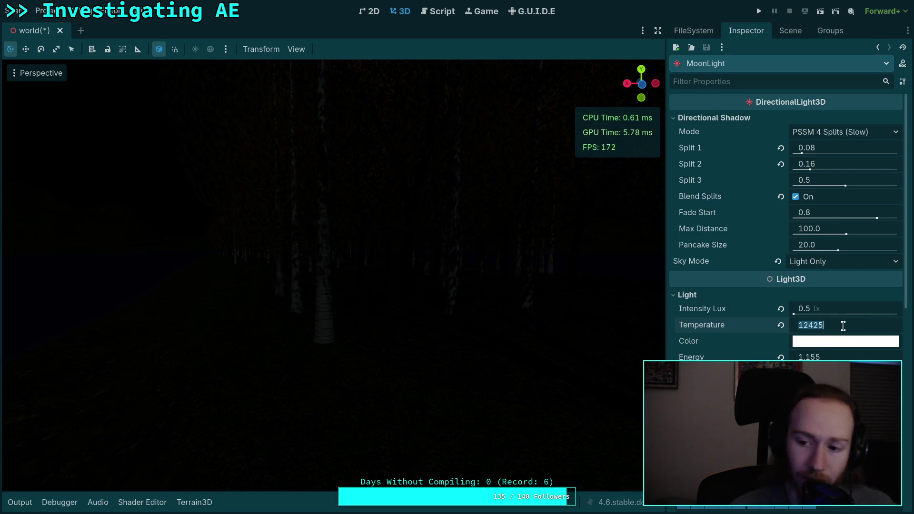
text(12000)
key(Return)
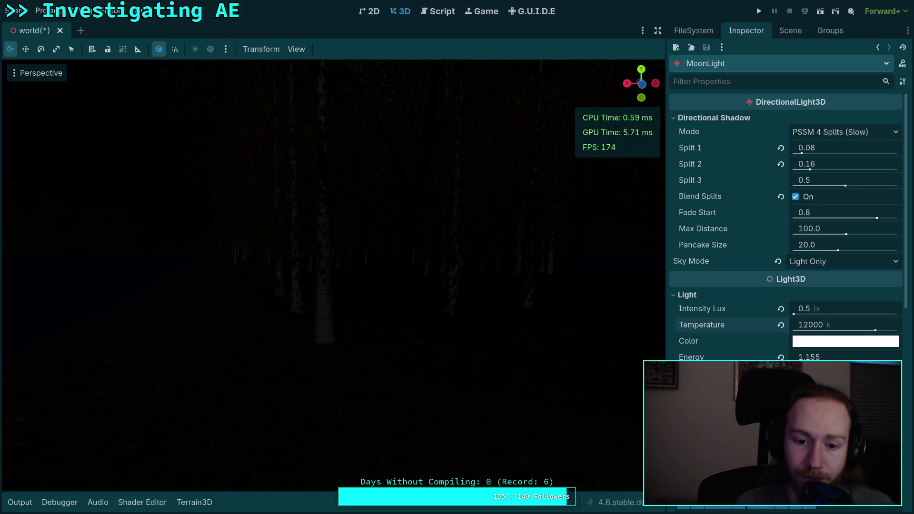
Save the world scene and show its node tree
scroll(712, 326, down, 5)
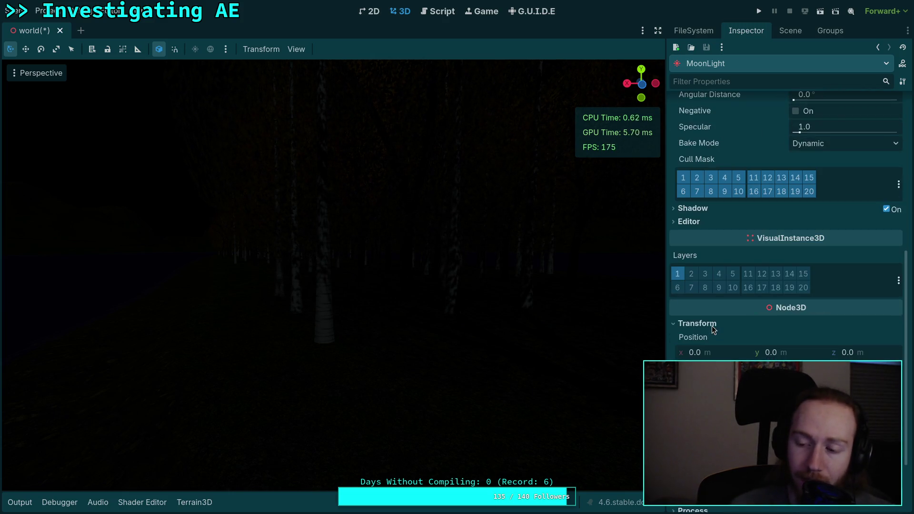
scroll(714, 333, up, 6)
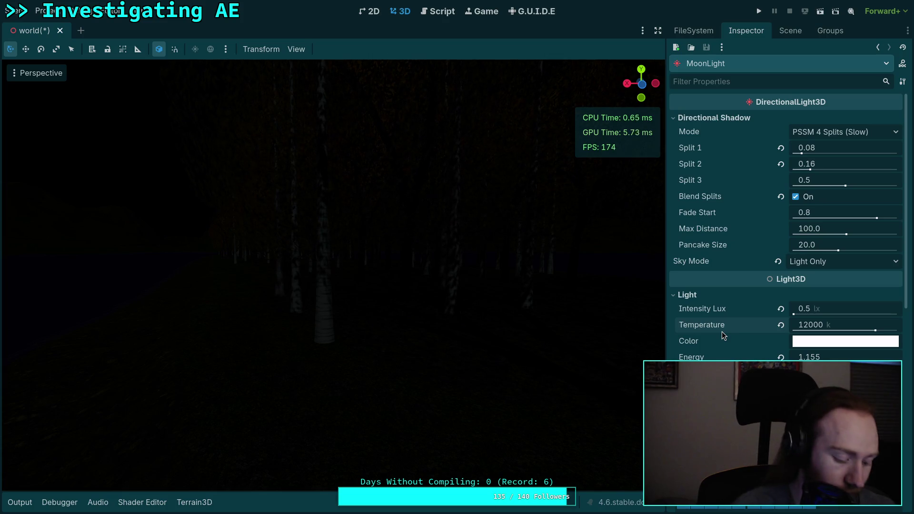
key(ctrl+s)
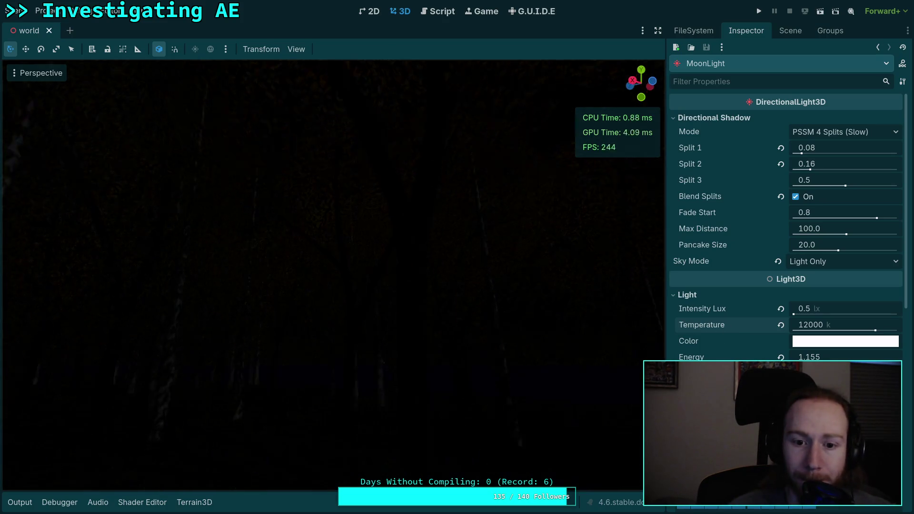
drag(416, 332, 416, 332)
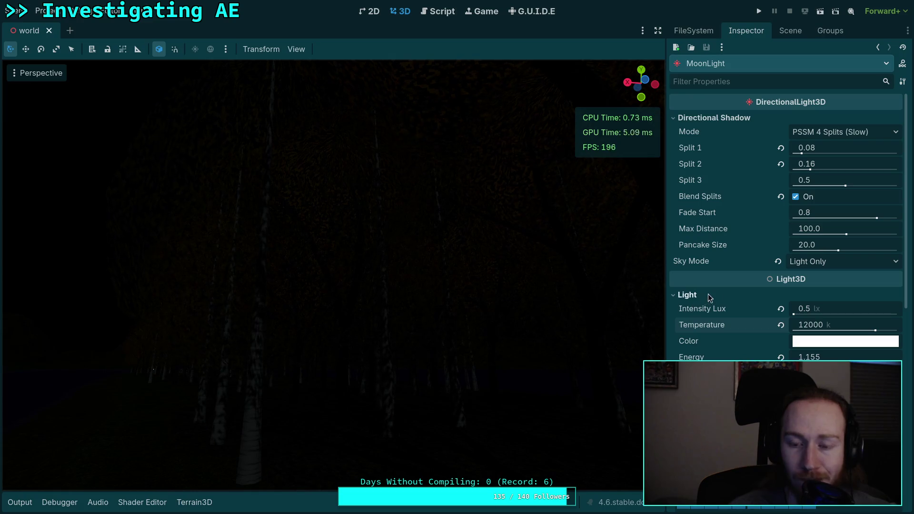
click(790, 31)
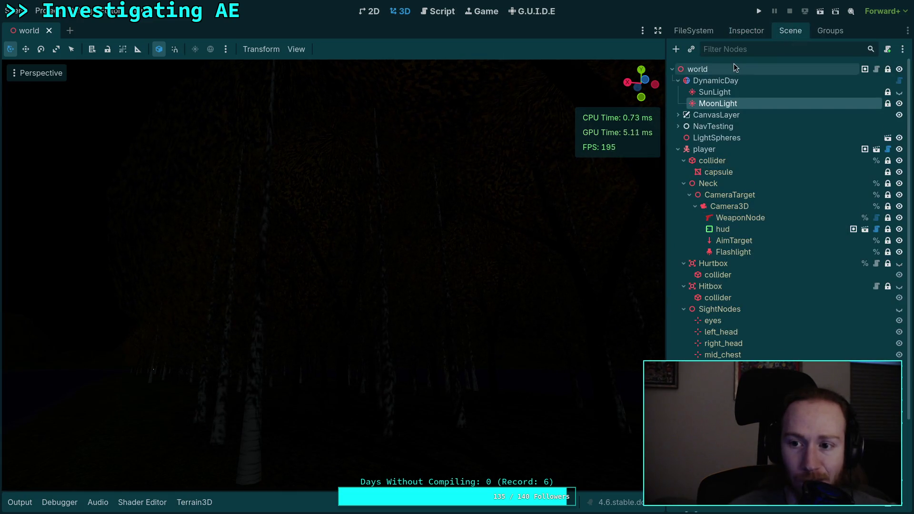
Select DynamicDay and set its Initial Time to 0.54133 (12:59) for midday light
click(746, 30)
mouse_move(815, 153)
mouse_down()
mouse_move(871, 152)
mouse_move(823, 143)
mouse_move(735, 193)
mouse_up()
mouse_move(524, 238)
mouse_down()
mouse_move(459, 262)
mouse_move(465, 257)
mouse_up()
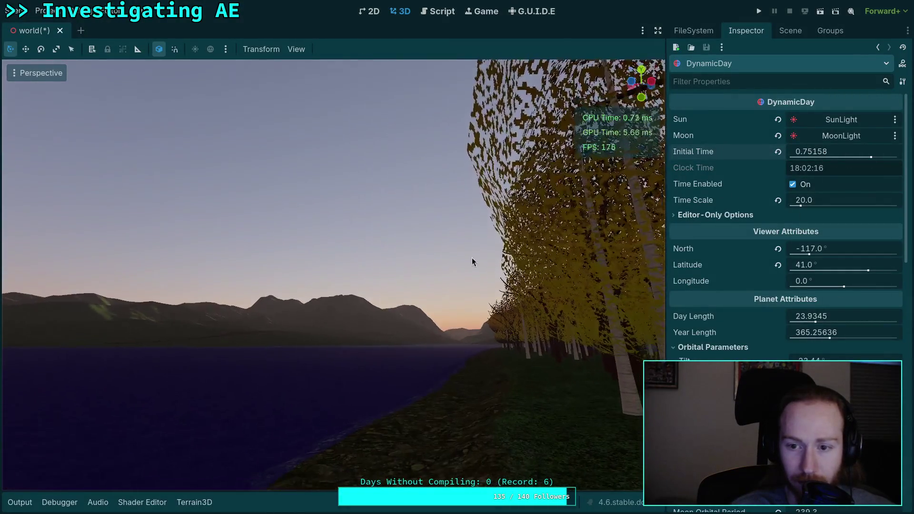
mouse_move(825, 155)
mouse_down()
mouse_move(796, 155)
mouse_move(796, 163)
mouse_up()
scroll(562, 190, up, 5)
scroll(421, 232, up, 4)
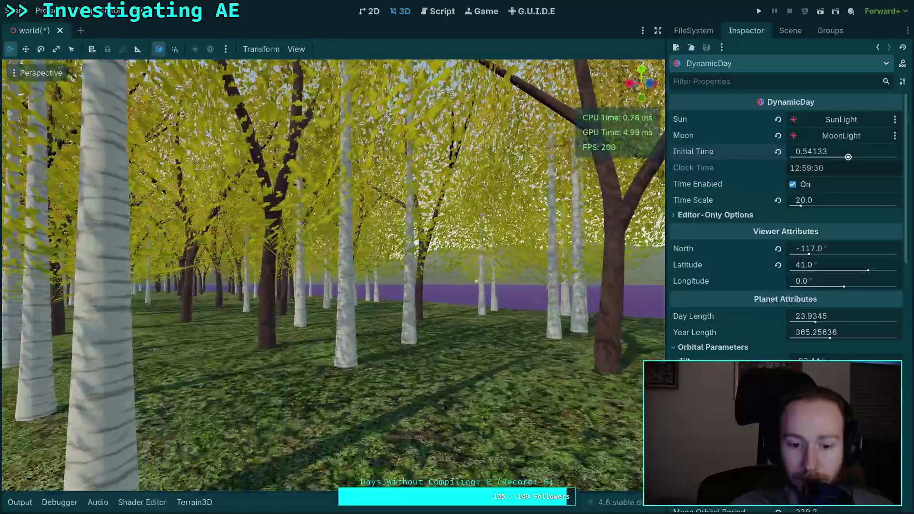
Save the world scene and fly over the forest toward the lake
key(ctrl+s)
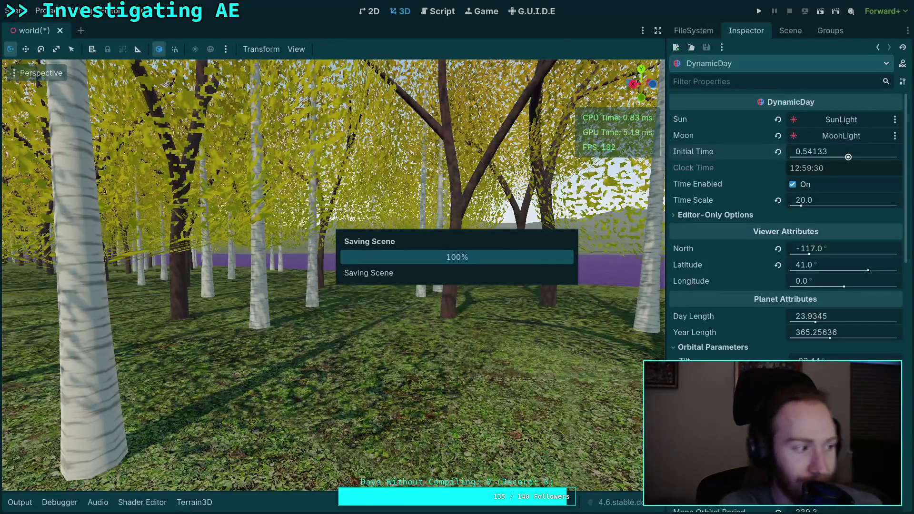
key(w)
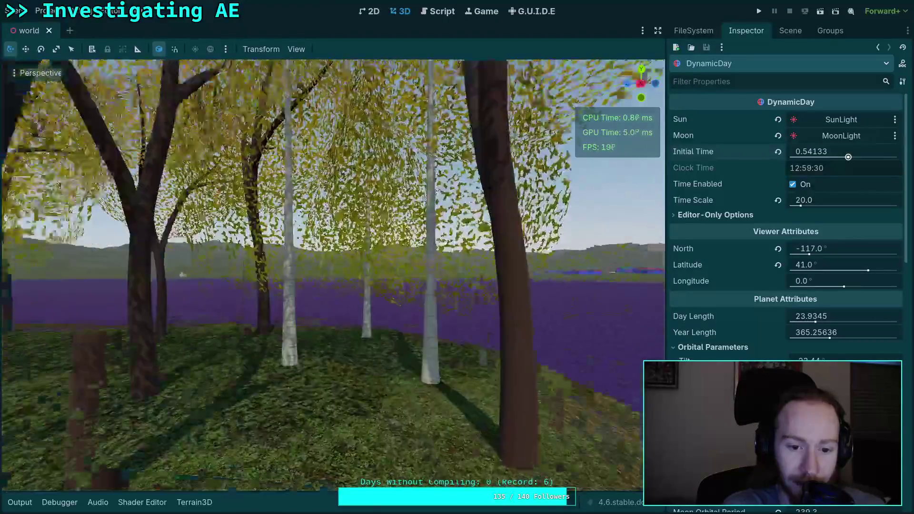
key(w)
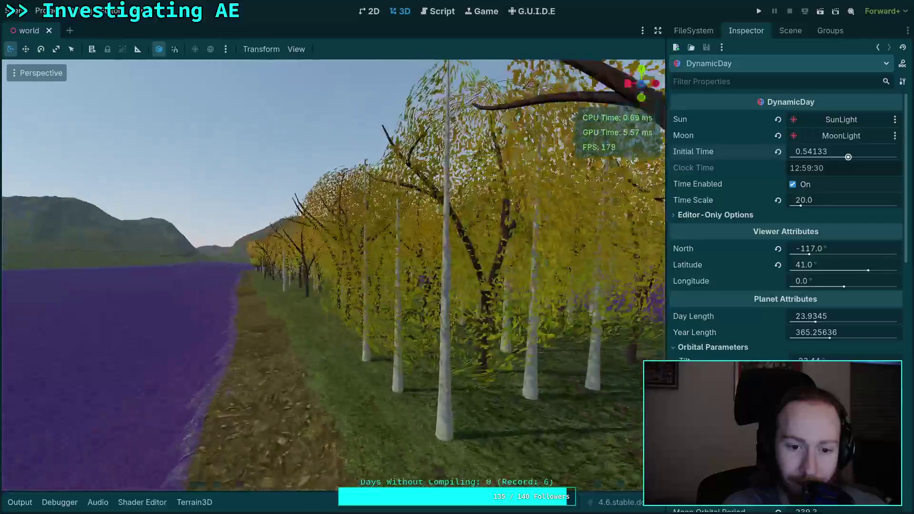
key(w)
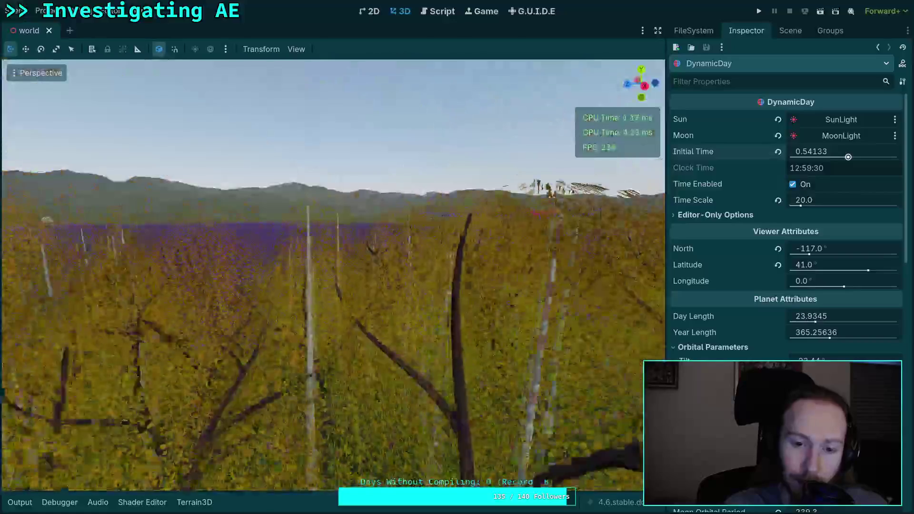
Fly through the tree rows by the lake, then scroll to the Camera Attributes settings
key(w)
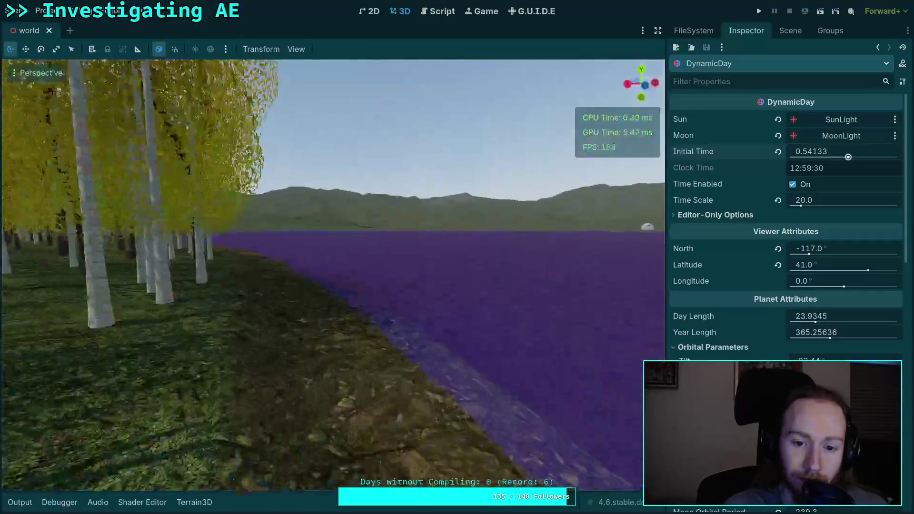
key(w)
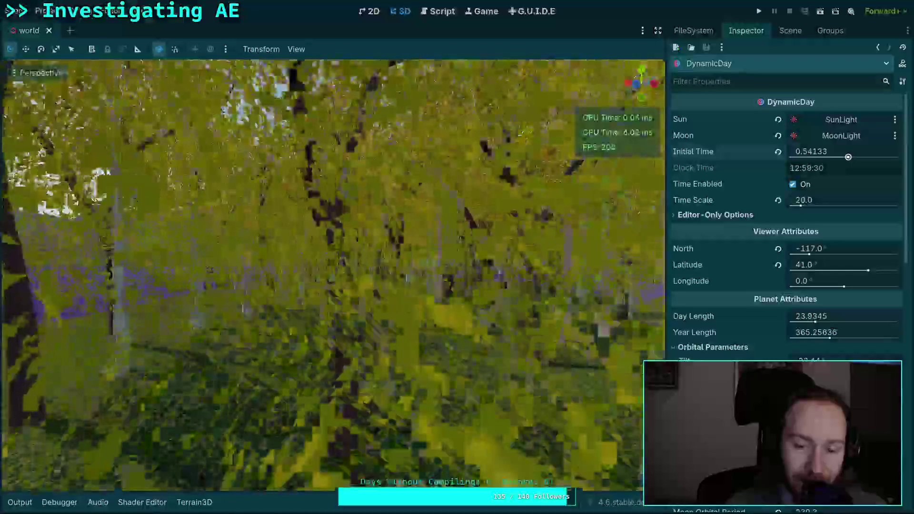
key(w)
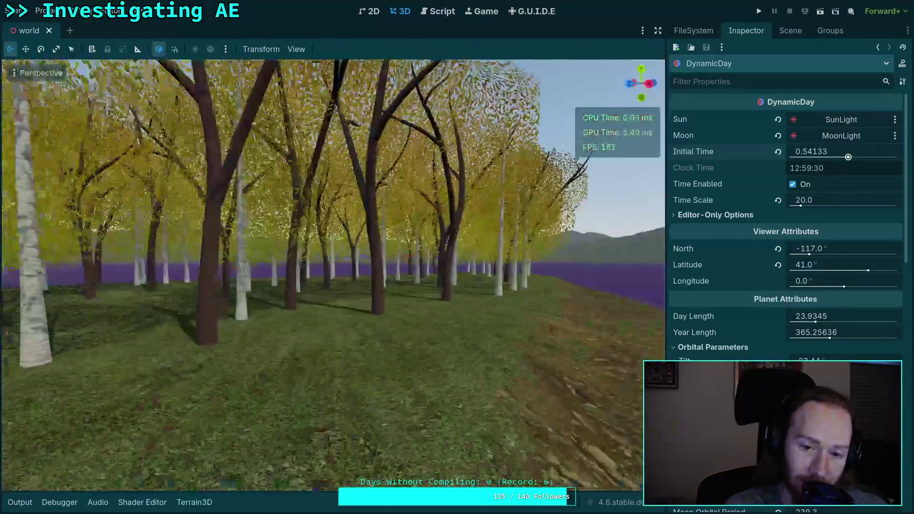
key(w)
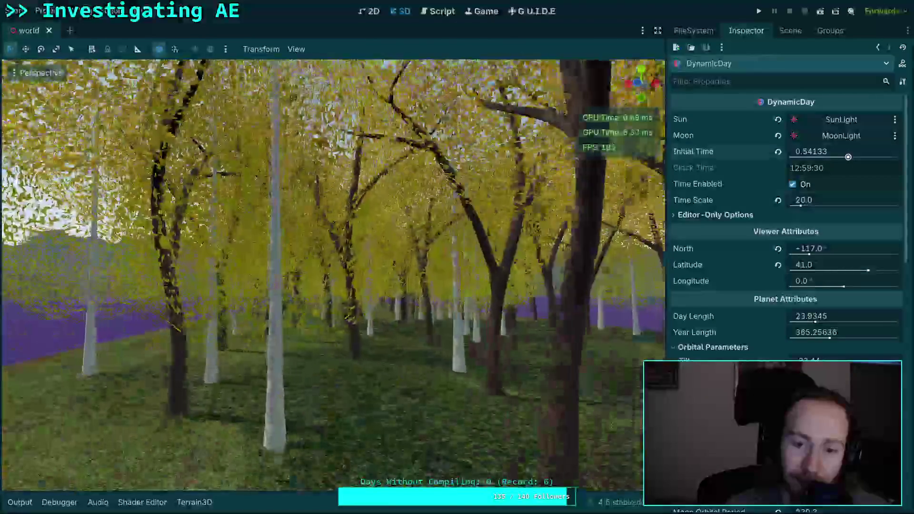
scroll(333, 274, up, 6)
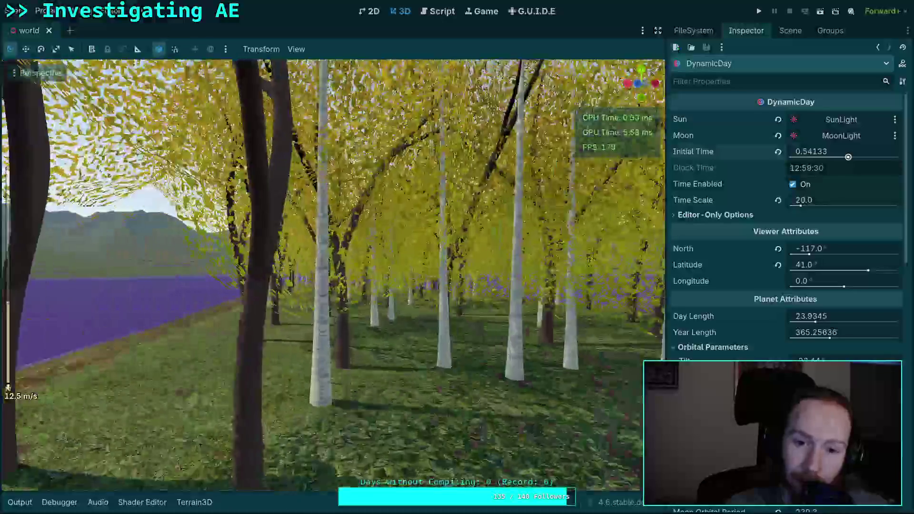
scroll(785, 262, down, 10)
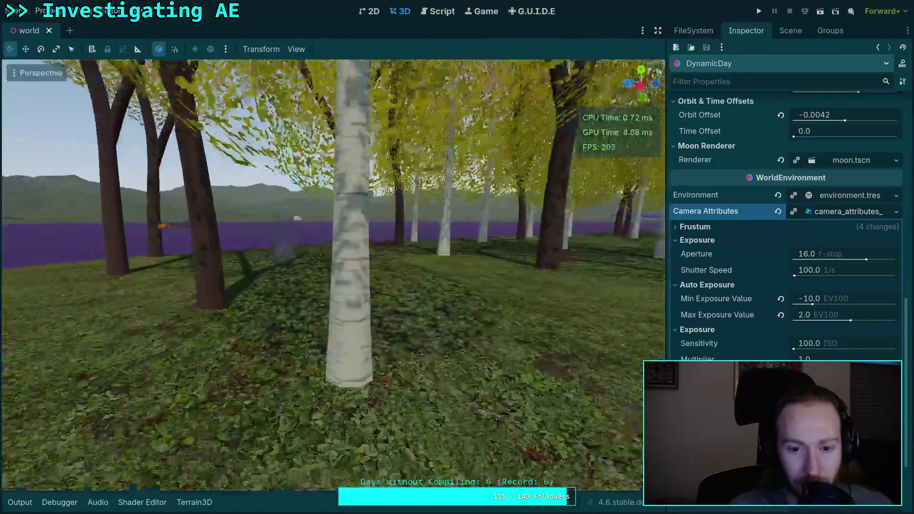
Save the world scene, then fly through the sunlit trees to the lake edge to check exposure
key(ctrl+s)
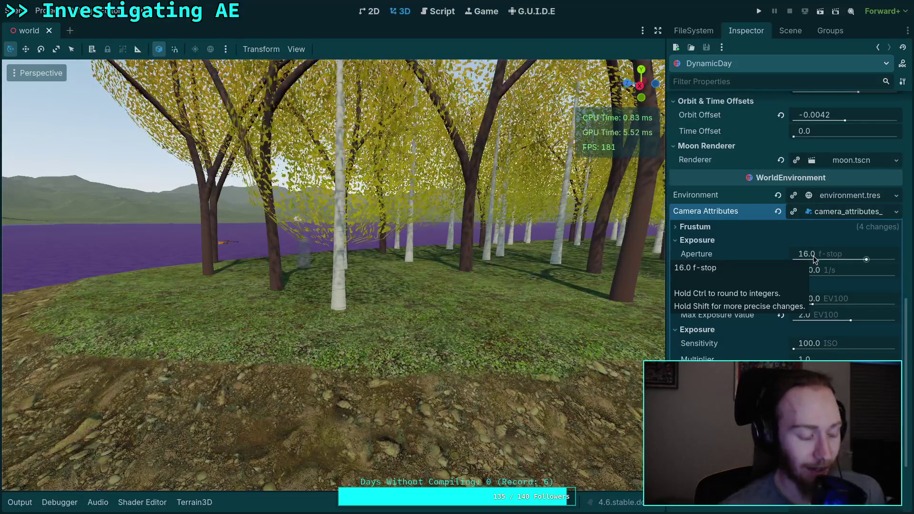
scroll(426, 318, up, 3)
key(w)
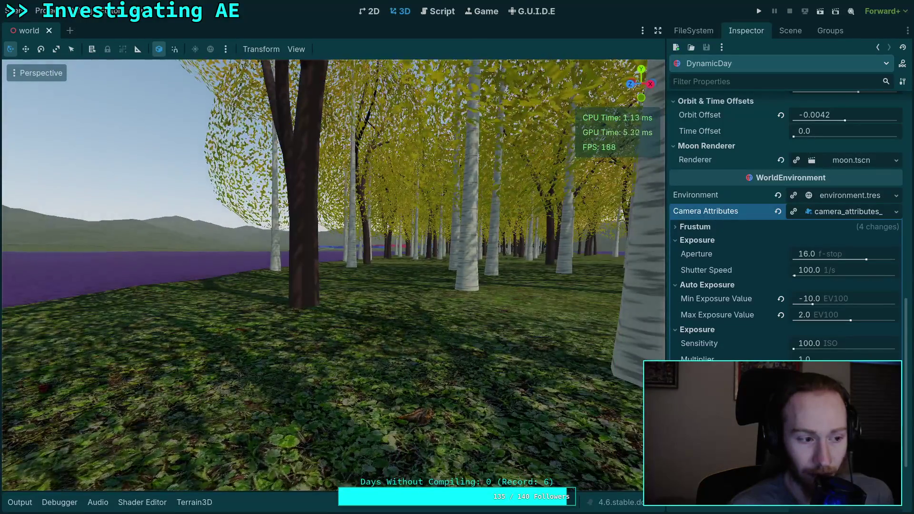
key(w)
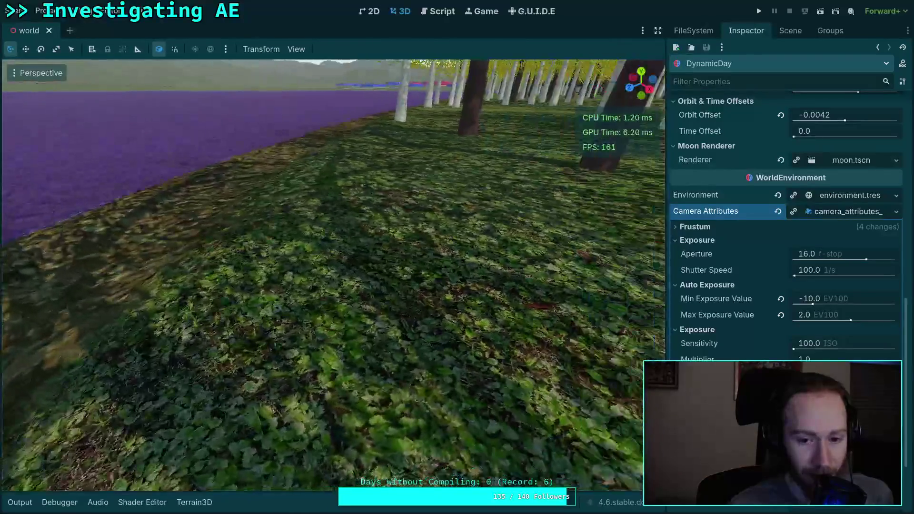